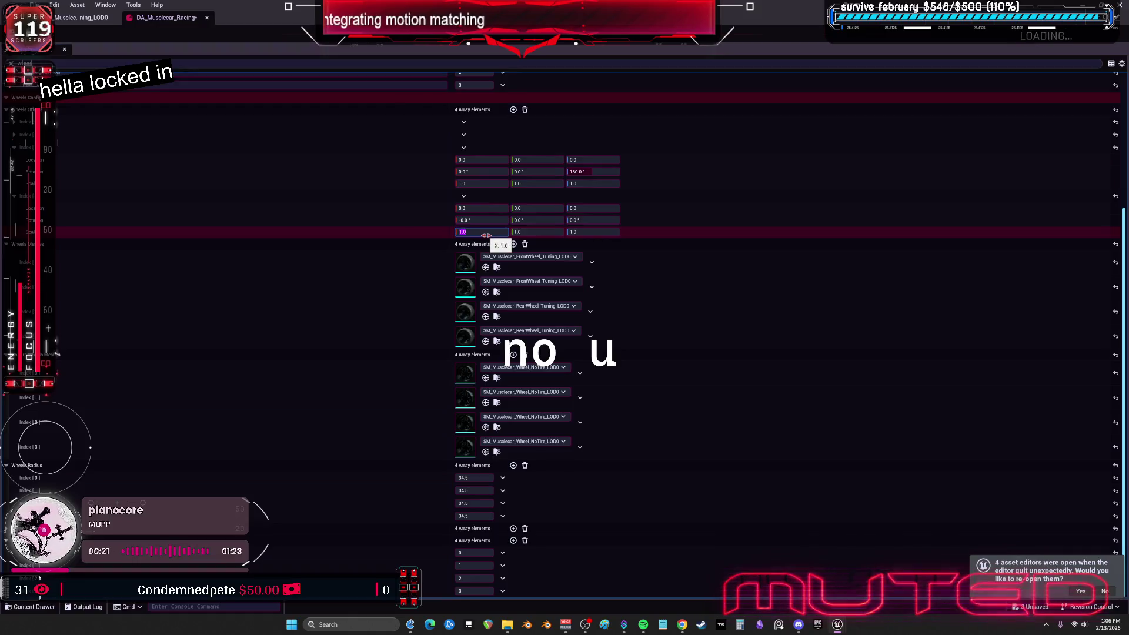
- Commit wheel Scale X = 1.0 in the musclecar data asset, check its references, and close the editor
{"action": "key", "text": "Return"}
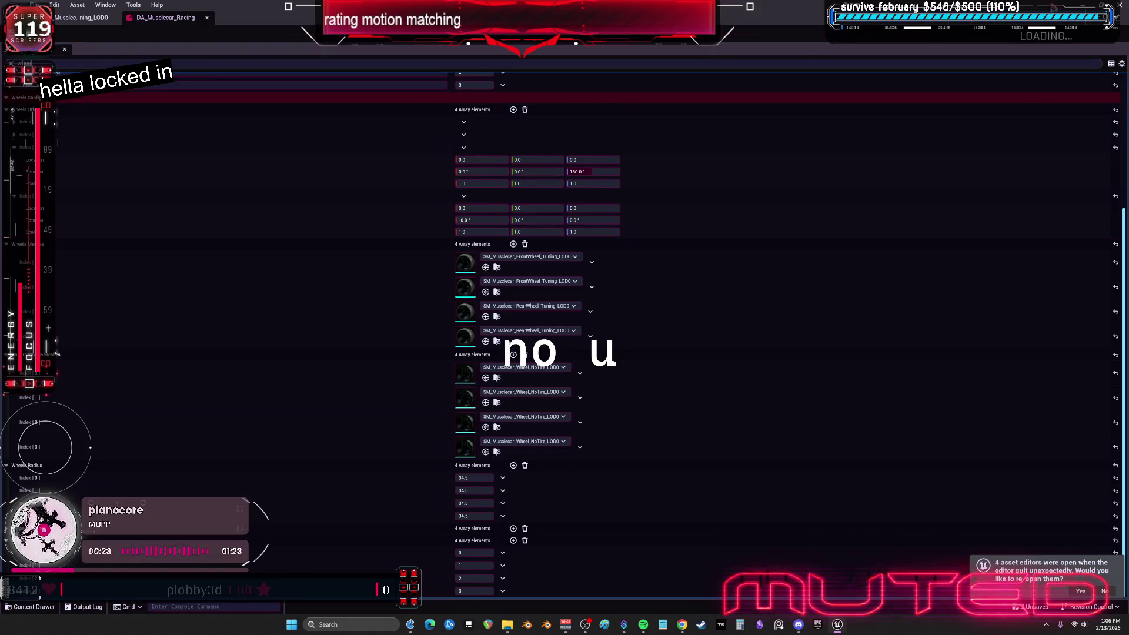
{"action": "key", "text": "alt+shift+r"}
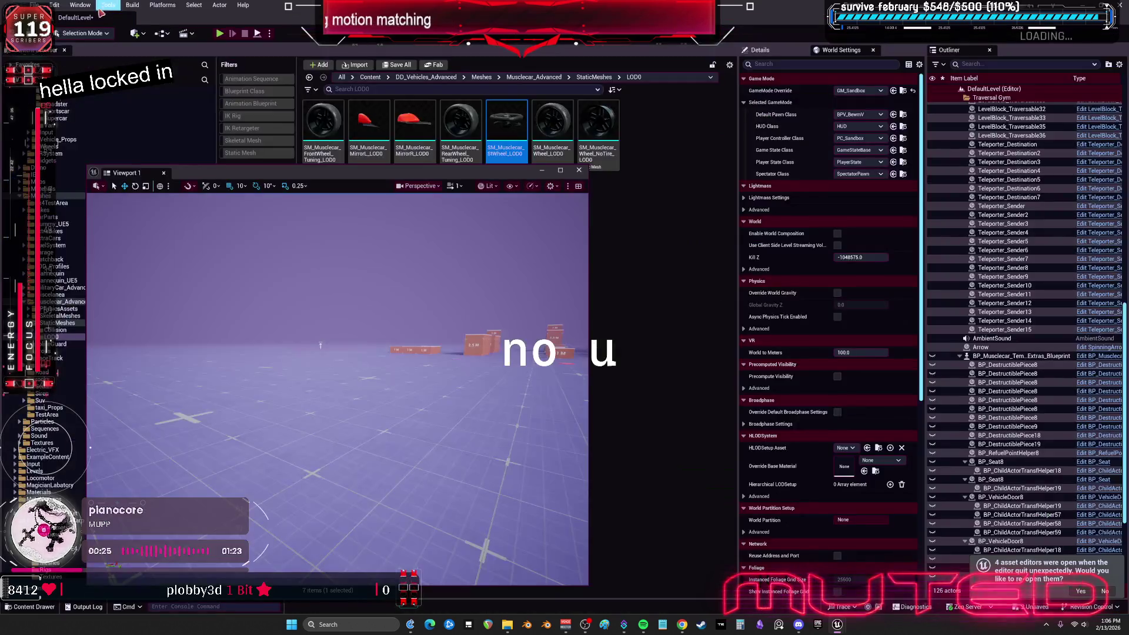
{"action": "left_click", "coordinate": [99, 7]}
- Start Play In Editor and get the character over the red car into its driver seat
{"action": "left_click", "coordinate": [221, 35]}
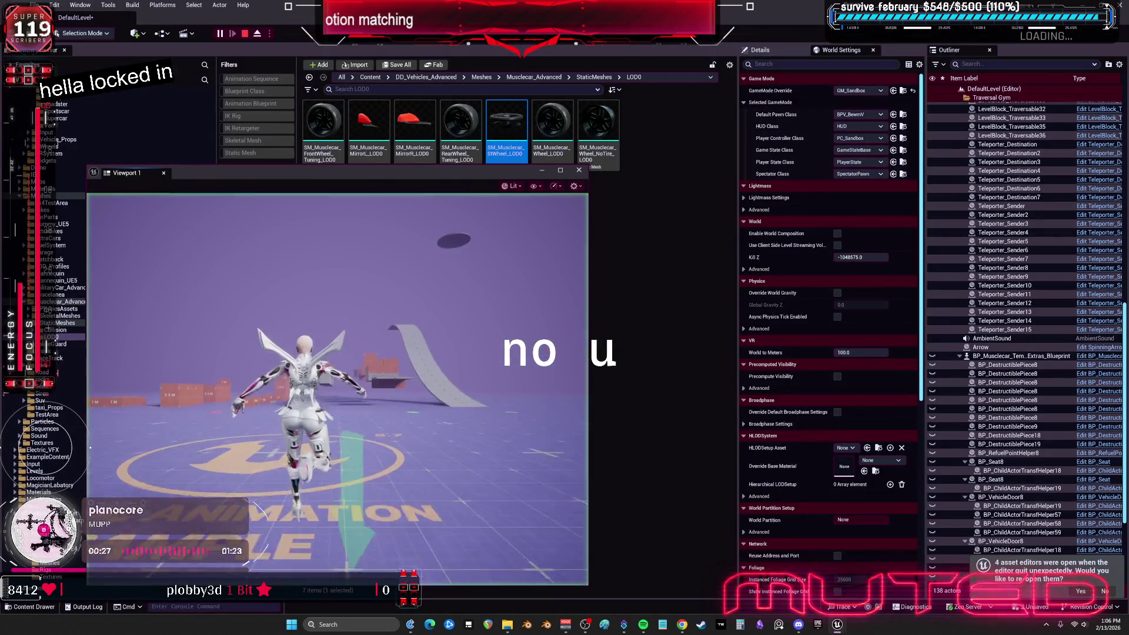
{"action": "key", "text": "s"}
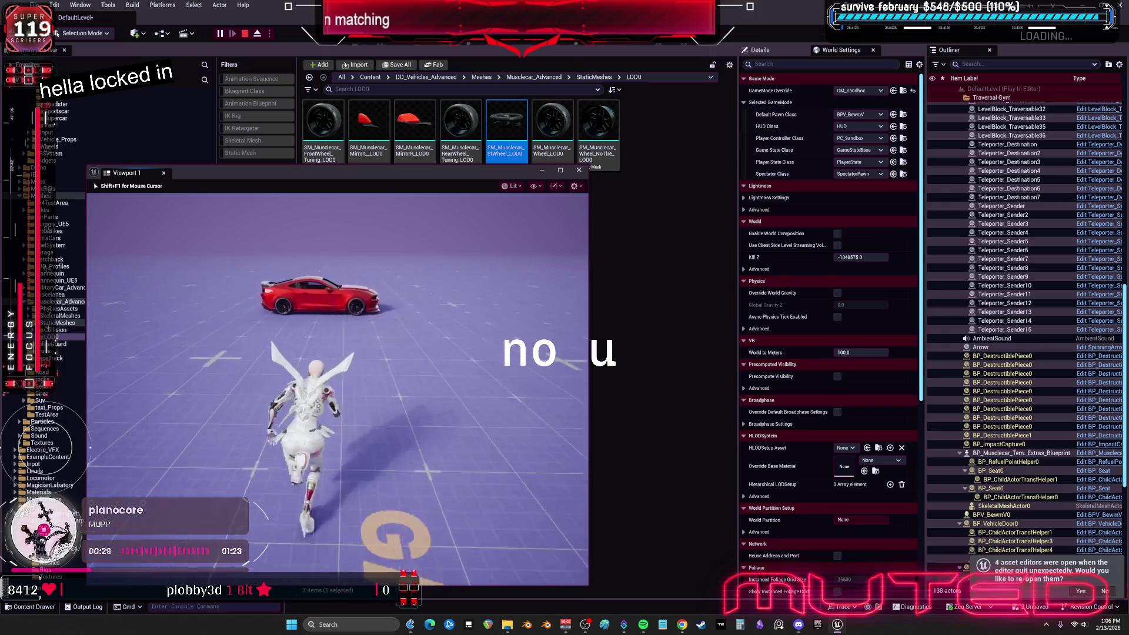
{"action": "key", "text": "space"}
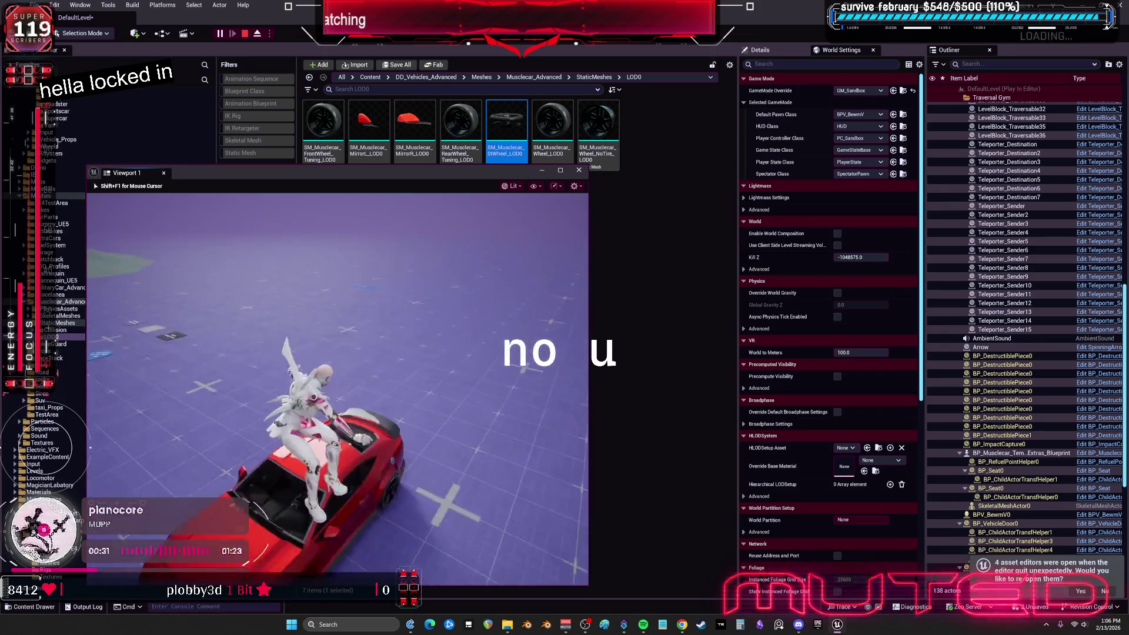
{"action": "key", "text": "w"}
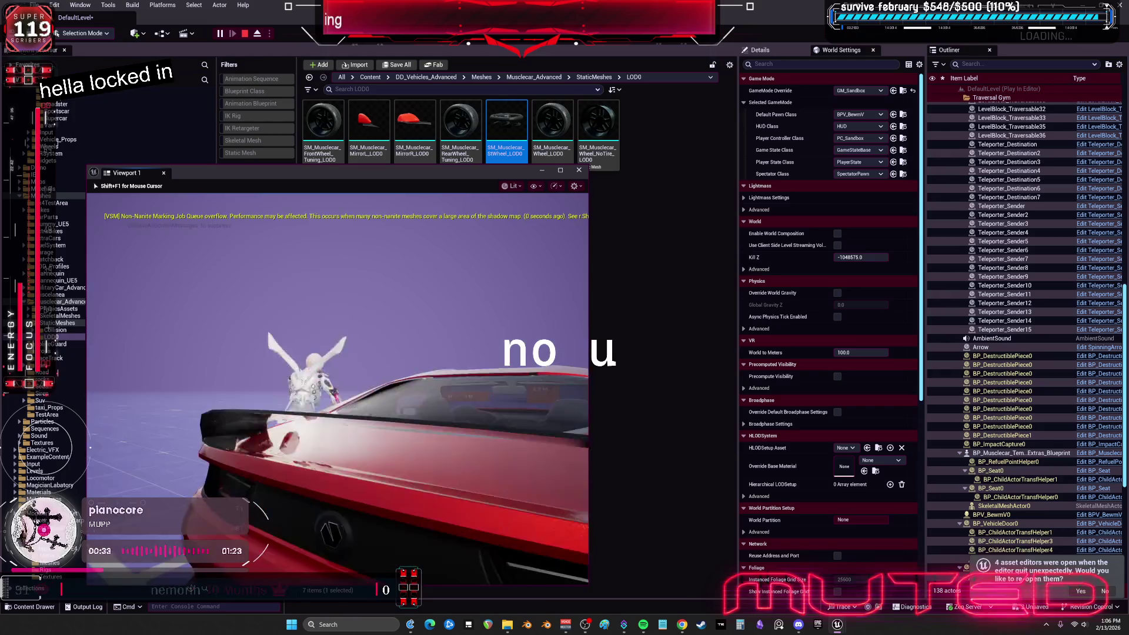
{"action": "key", "text": "e"}
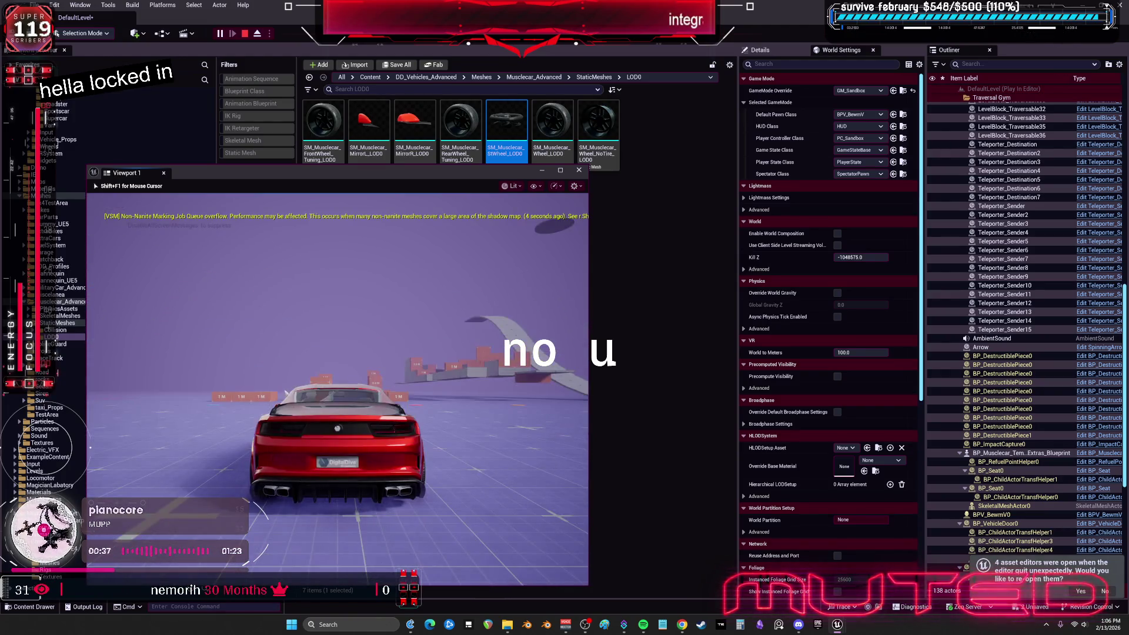
- Drive the red car around and jump it off the ramps, then end the play session
{"action": "key", "text": "s"}
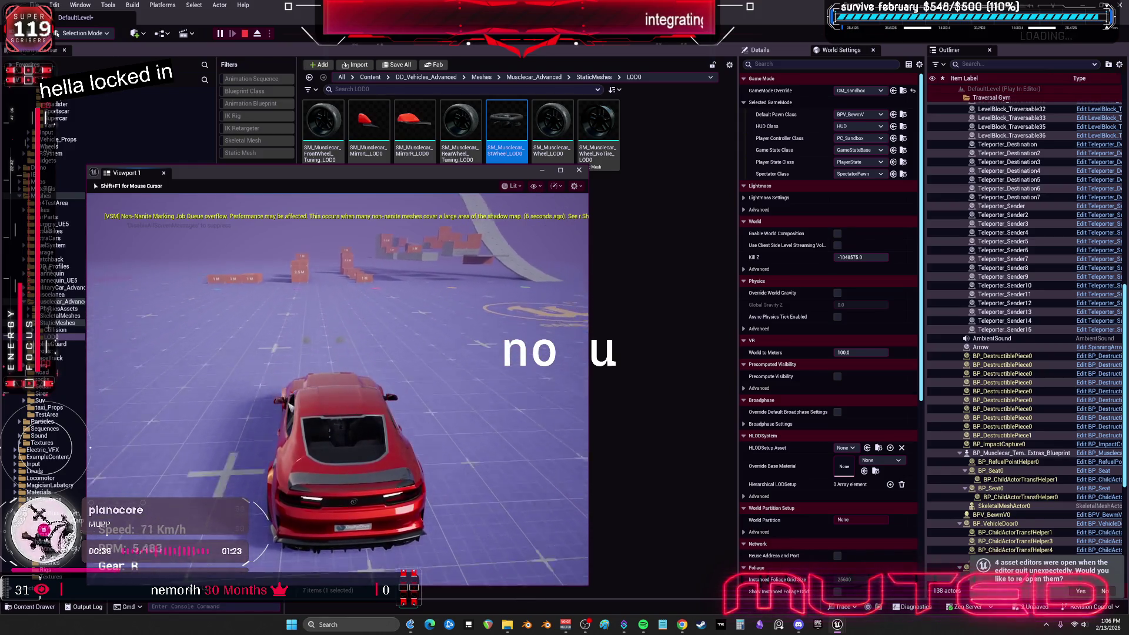
{"action": "key", "text": "w"}
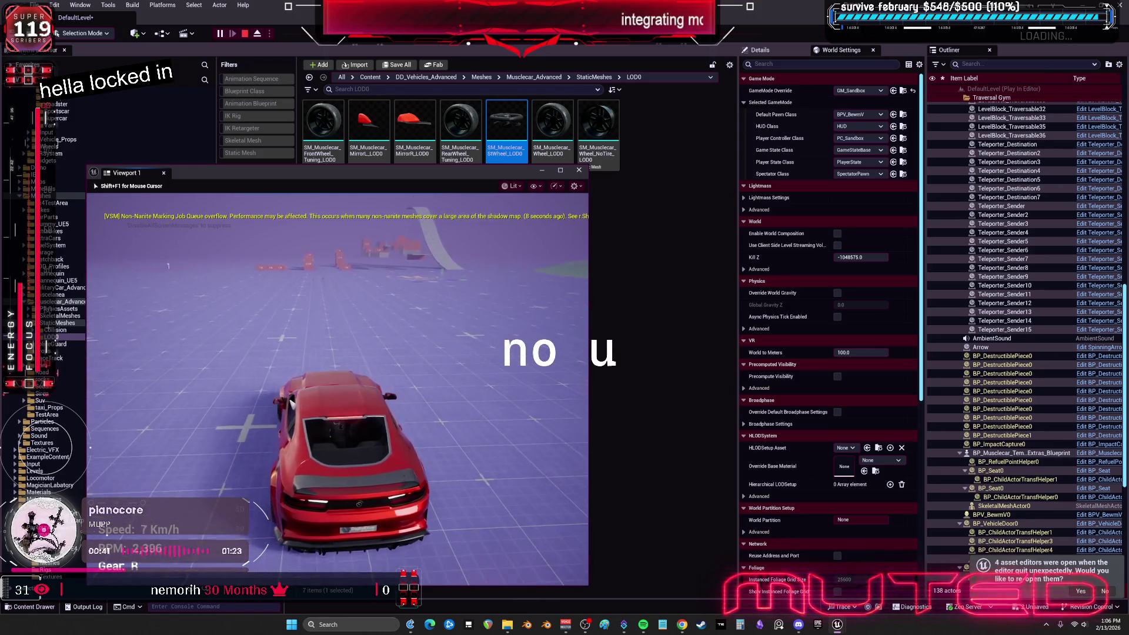
{"action": "key", "text": "a"}
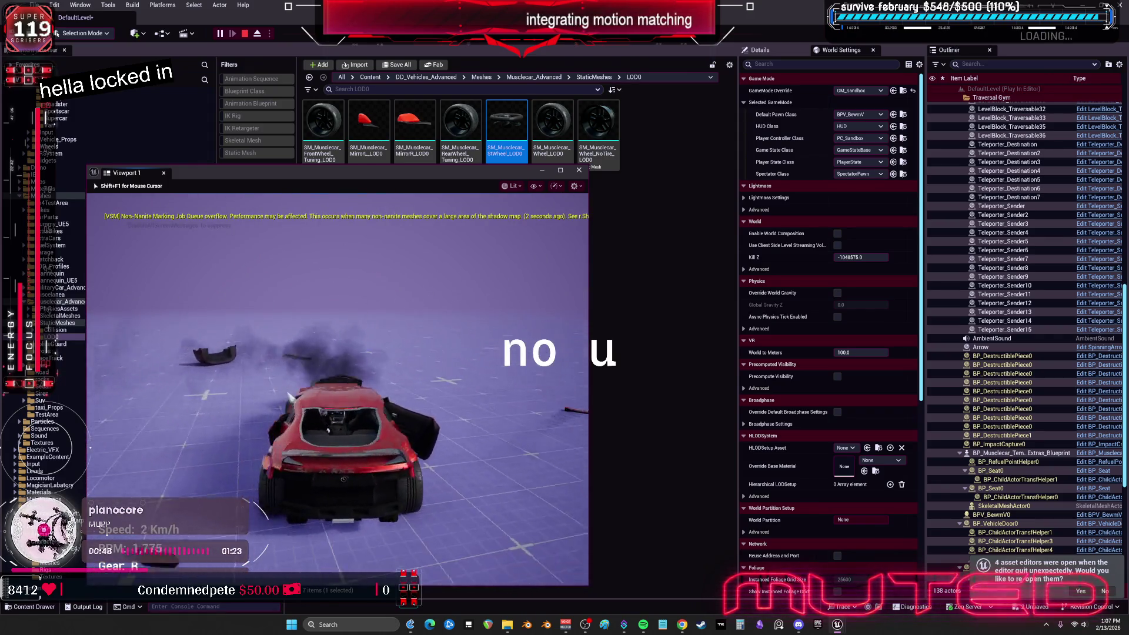
{"action": "key", "text": "w"}
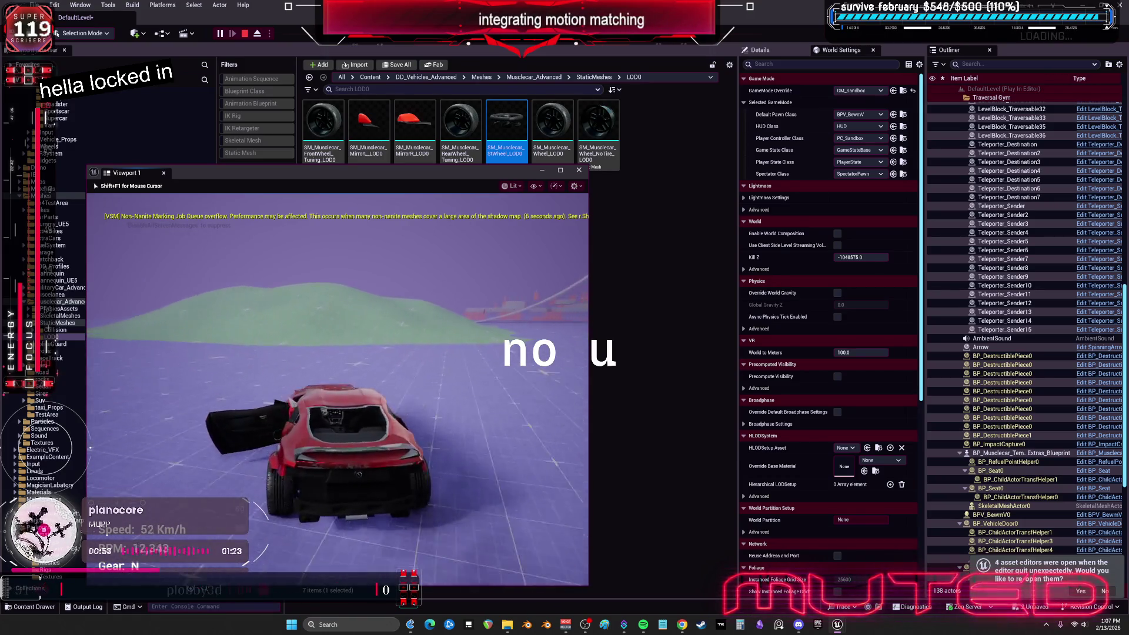
{"action": "key", "text": "w"}
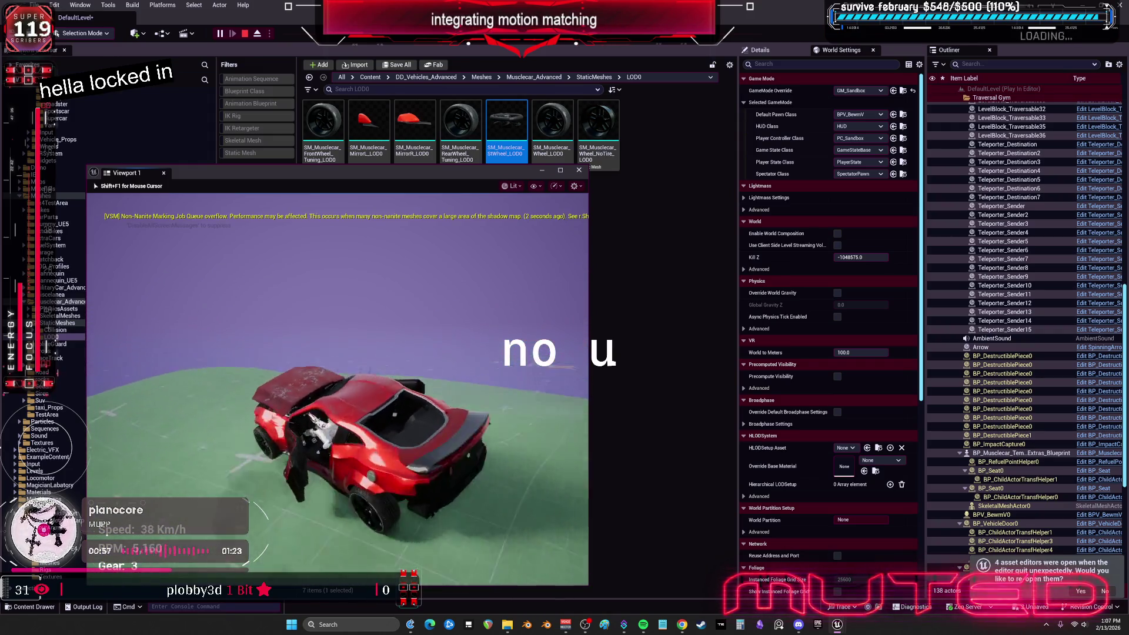
{"action": "key", "text": "s"}
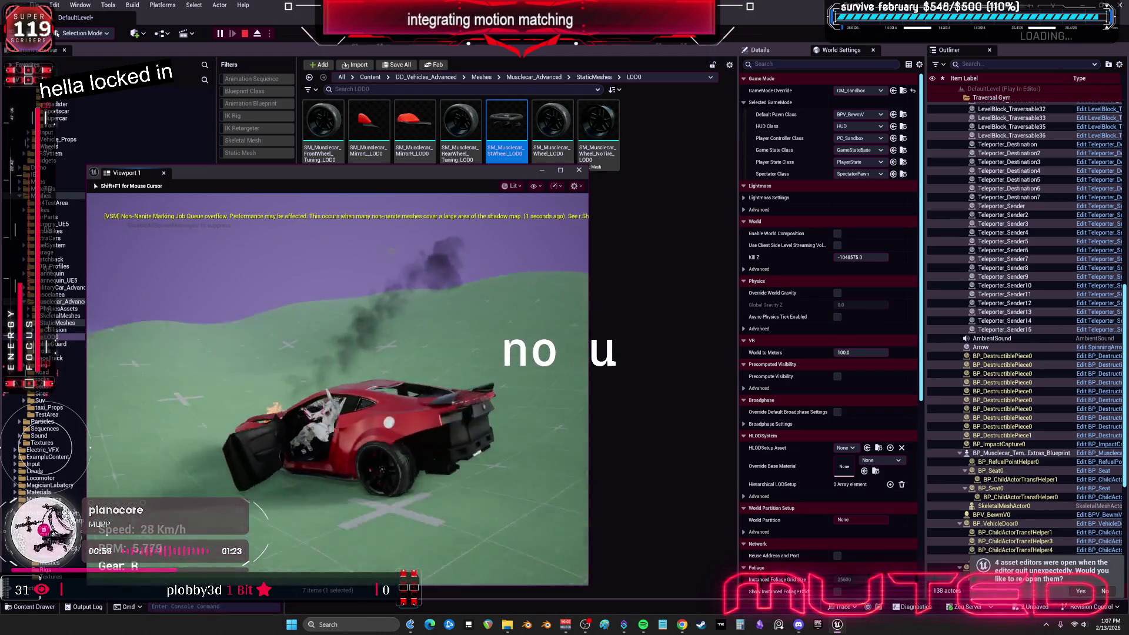
{"action": "key", "text": "a"}
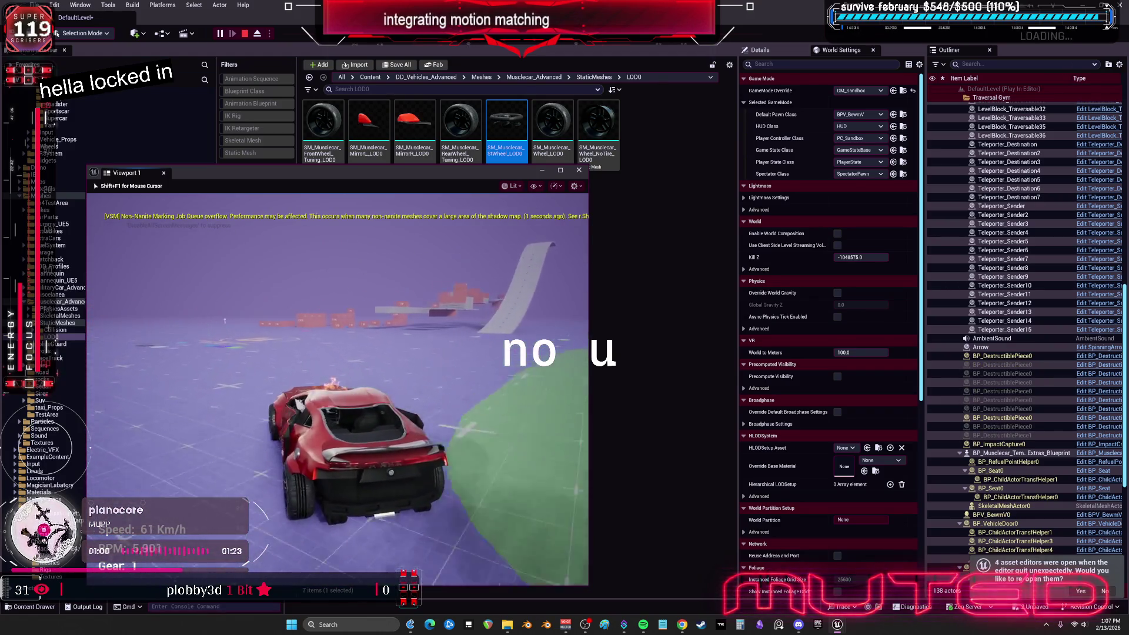
{"action": "key", "text": "w"}
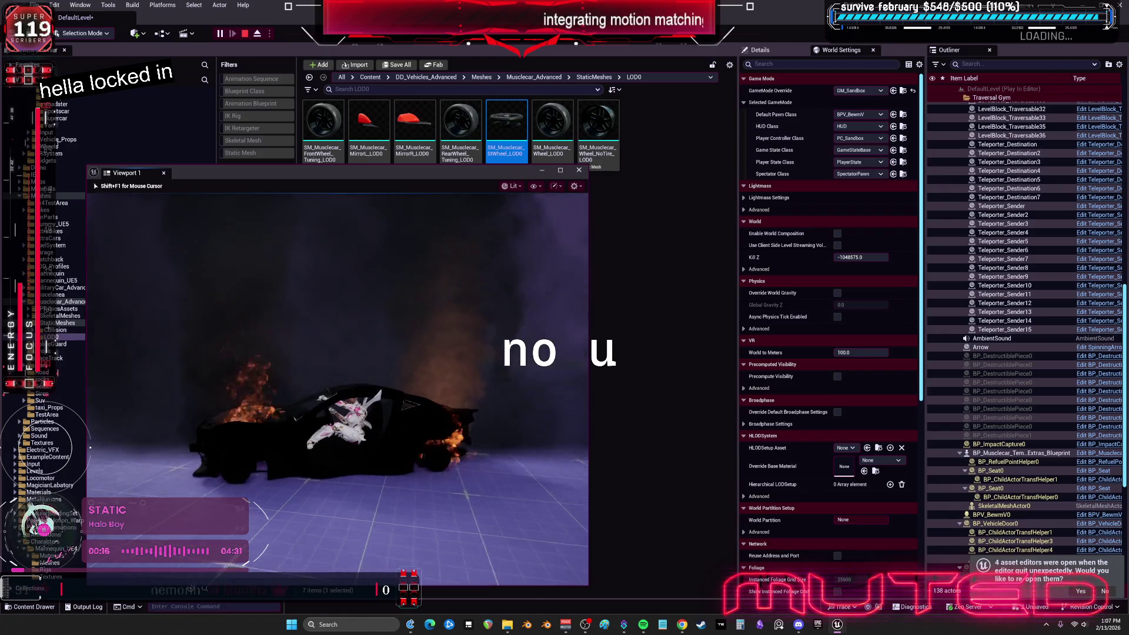
{"action": "key", "text": "Escape"}
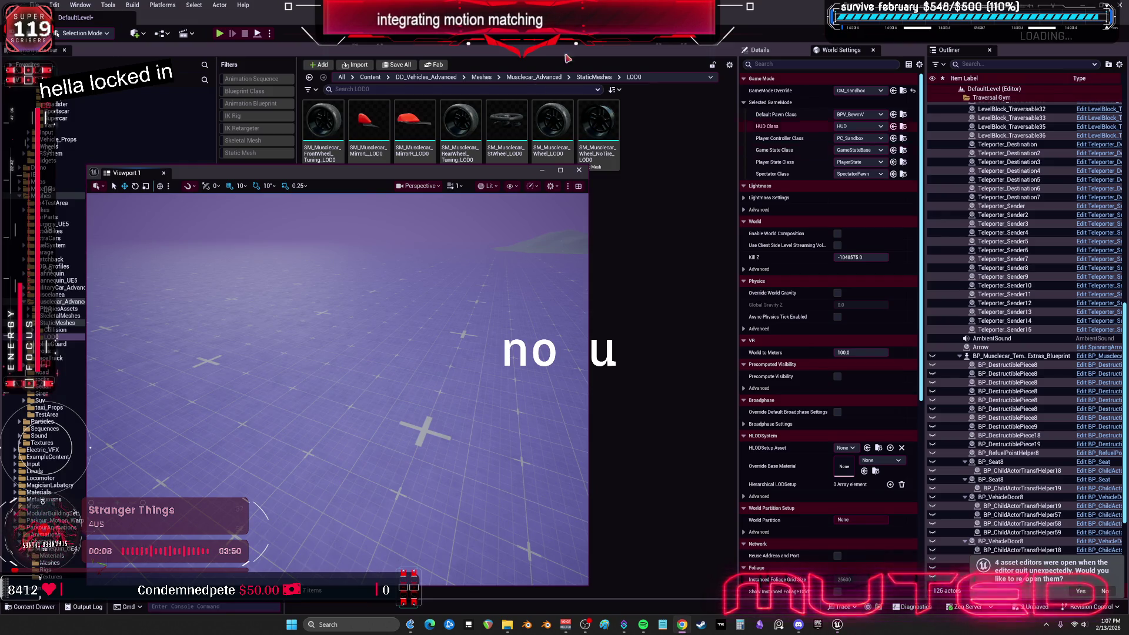
- Quit Unreal without saving and relaunch the project from V.uproject in the project folder
{"action": "left_click", "coordinate": [580, 170]}
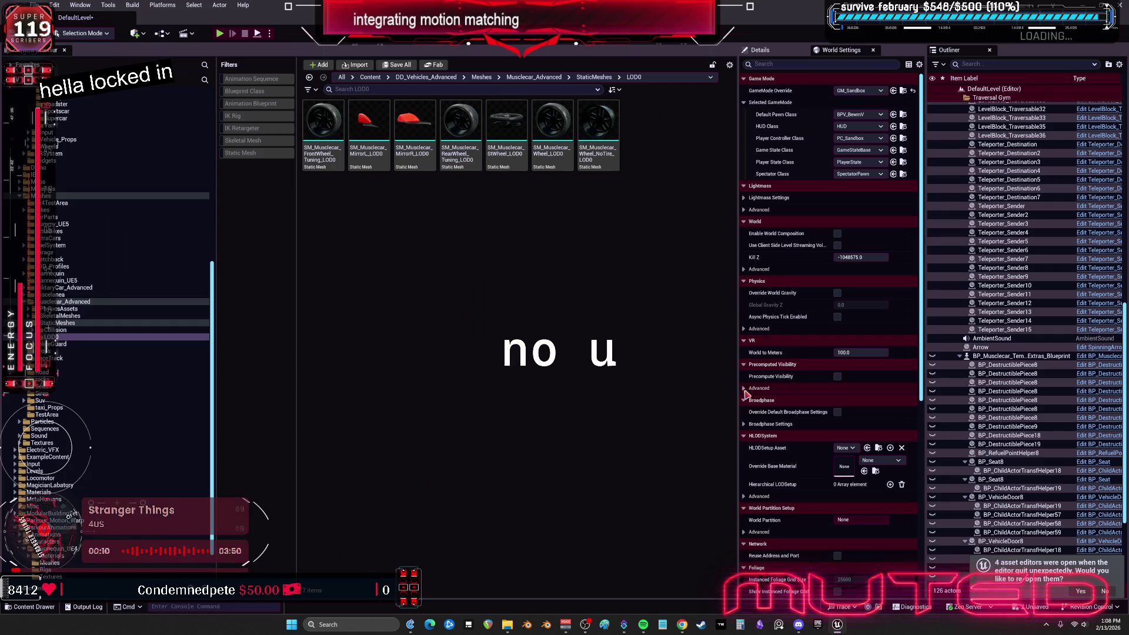
{"action": "left_click", "coordinate": [508, 627]}
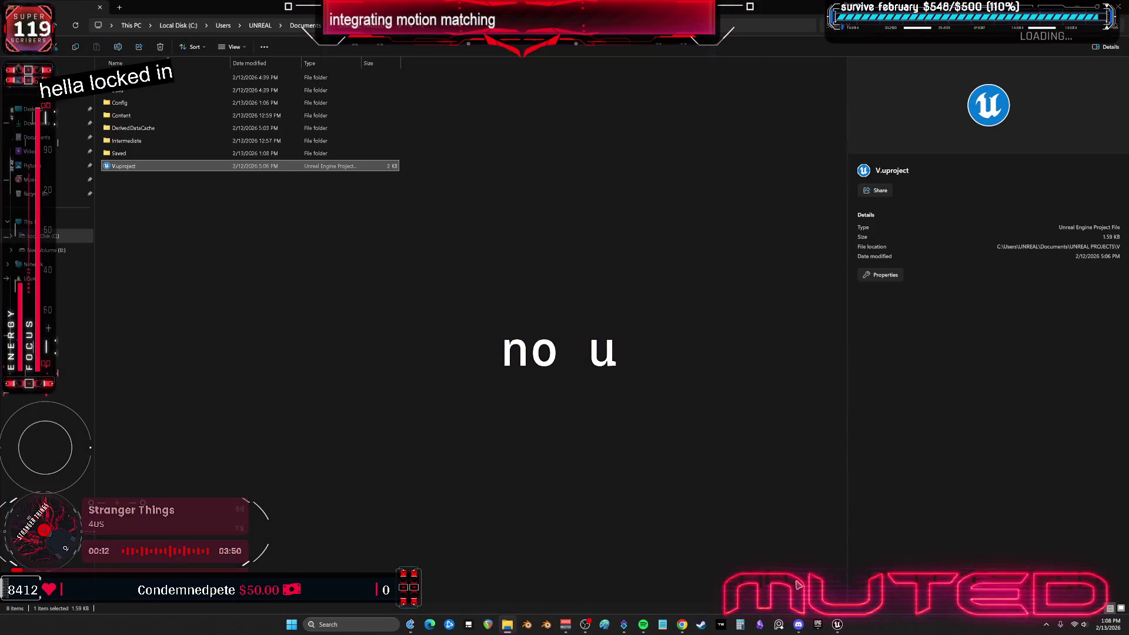
{"action": "key", "text": "alt+F4"}
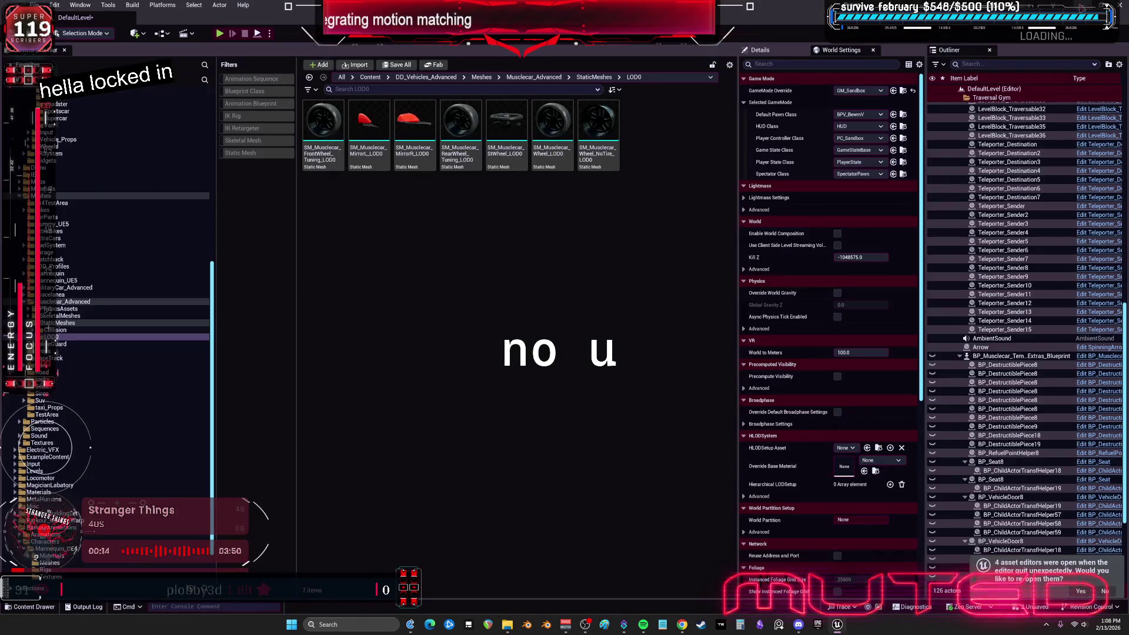
{"action": "key", "text": "alt+F4"}
{"action": "left_click", "coordinate": [645, 410]}
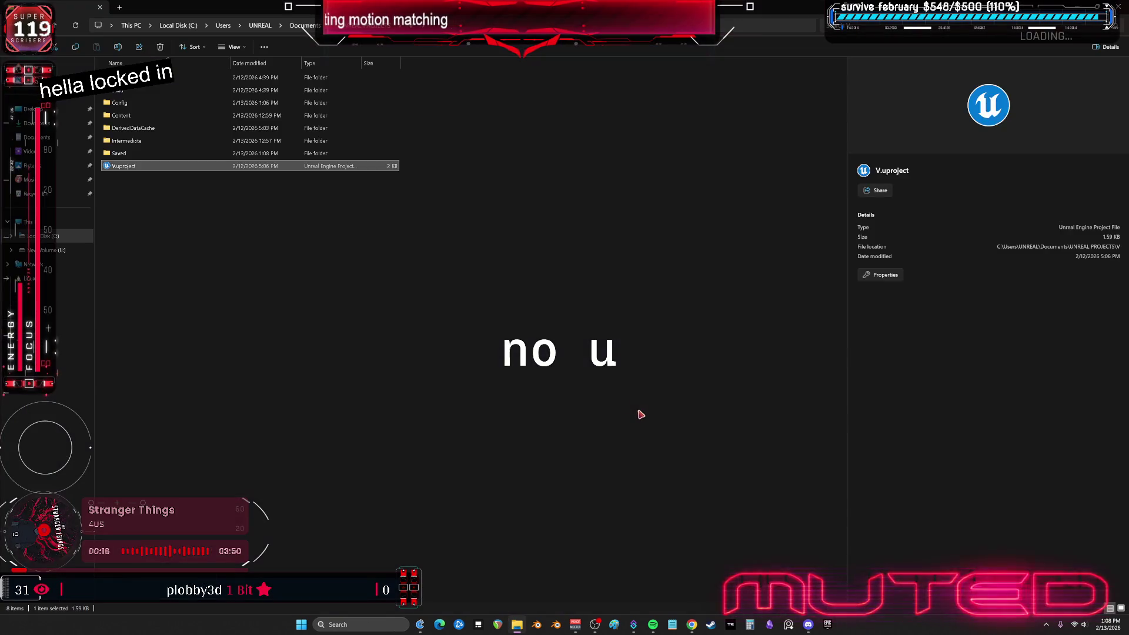
{"action": "double_click", "coordinate": [173, 170]}
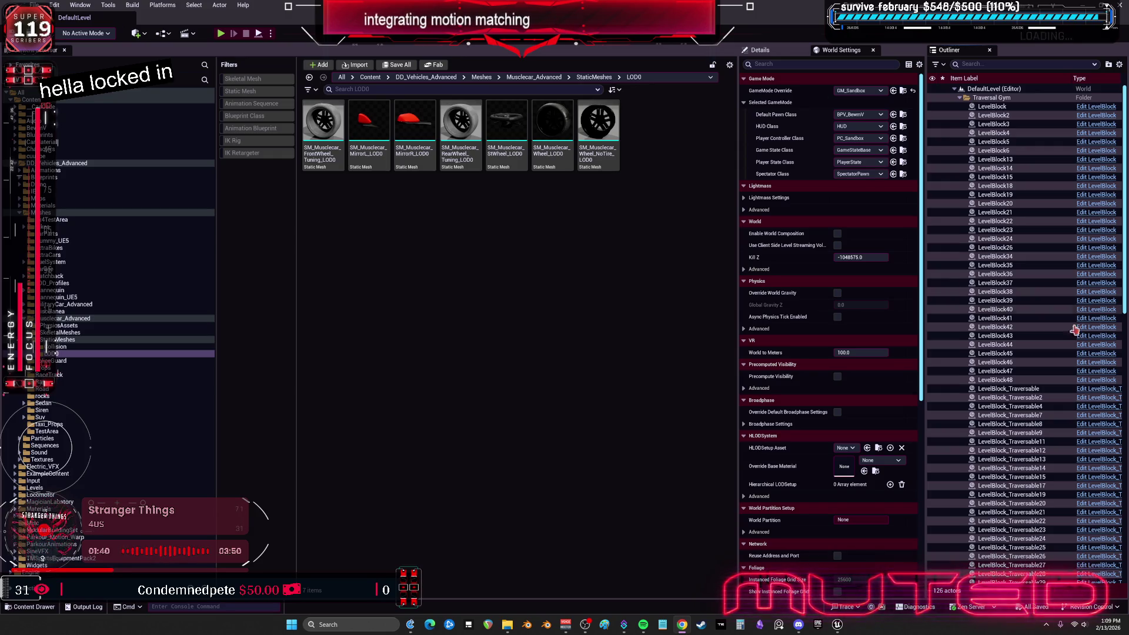
- Collapse DD_Vehicles_Advanced and go into the Parkour_Motion_Warp folder
{"action": "left_click", "coordinate": [59, 163]}
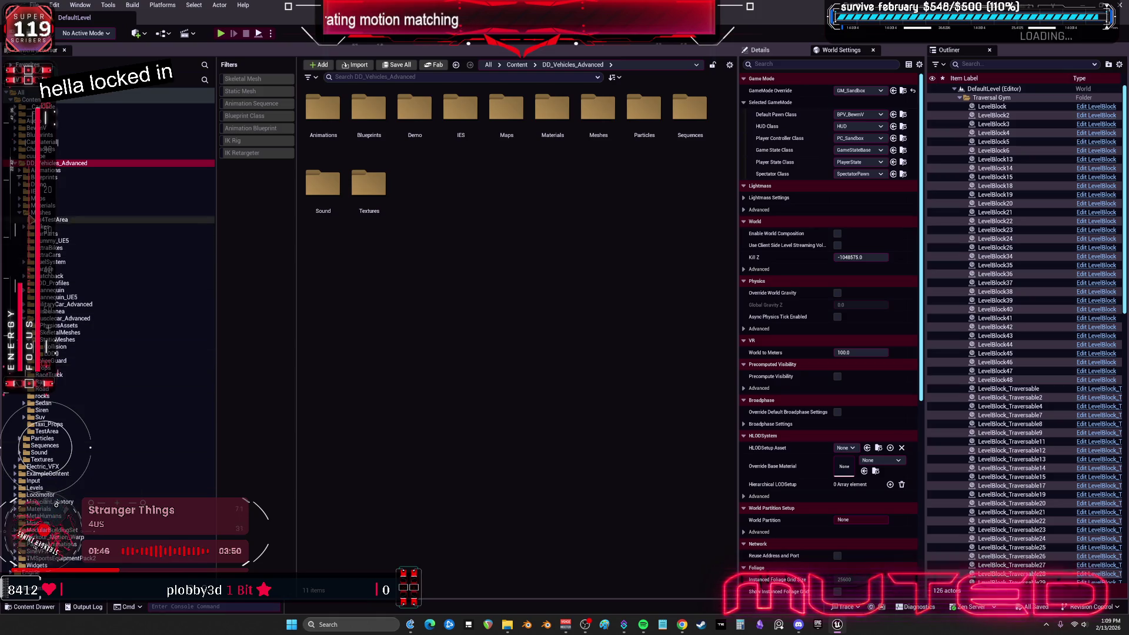
{"action": "left_click", "coordinate": [13, 164]}
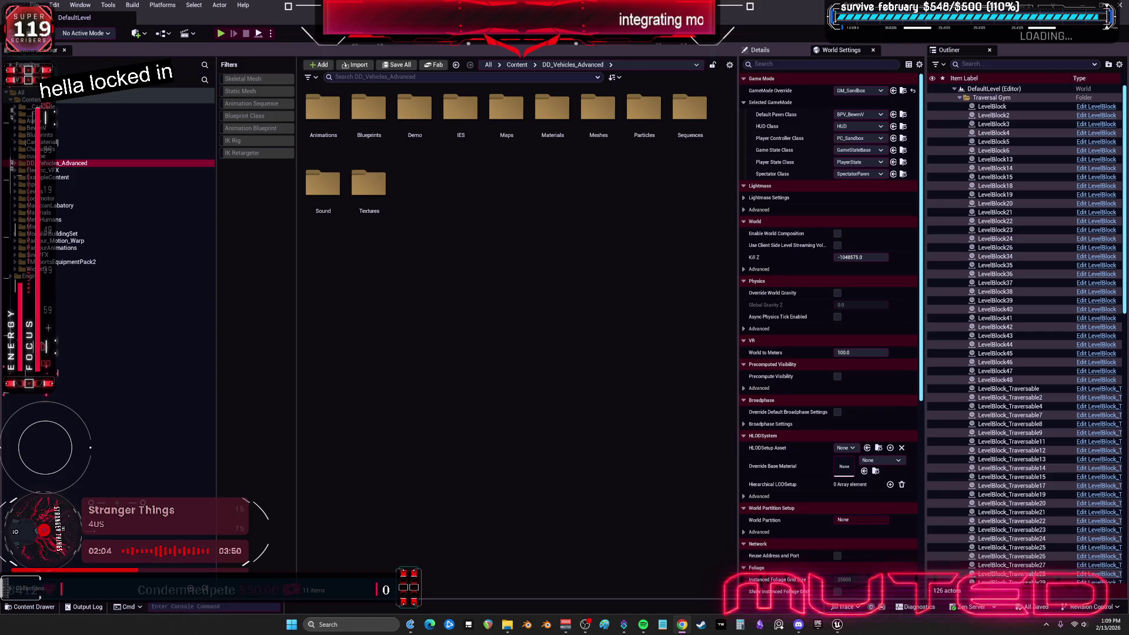
{"action": "left_click", "coordinate": [67, 241]}
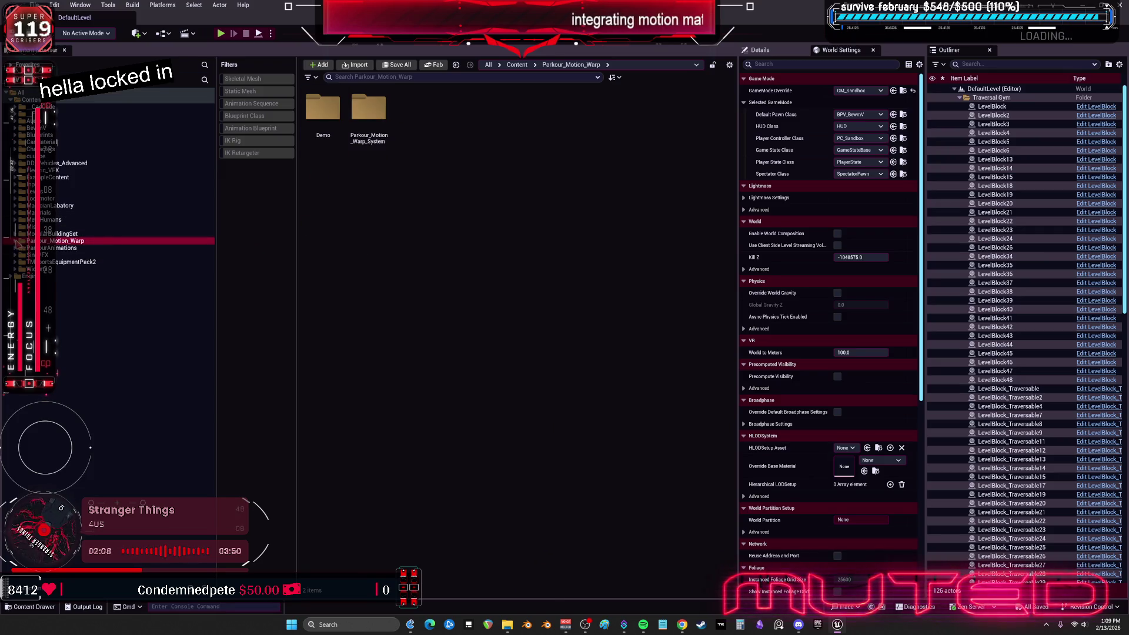
- Filter ParkourAnimations to IK Retargeters and inspect RTG_Mannequin and the UE4-to-UE5 Manny retargeter
{"action": "left_click", "coordinate": [259, 154]}
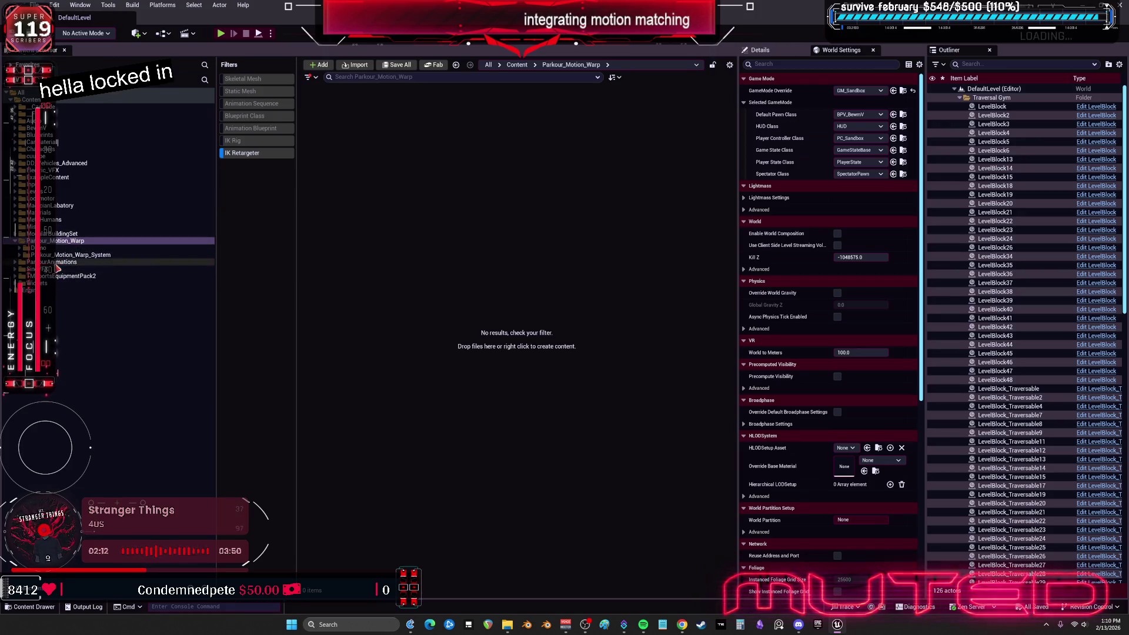
{"action": "left_click", "coordinate": [56, 264]}
{"action": "left_click", "coordinate": [318, 155]}
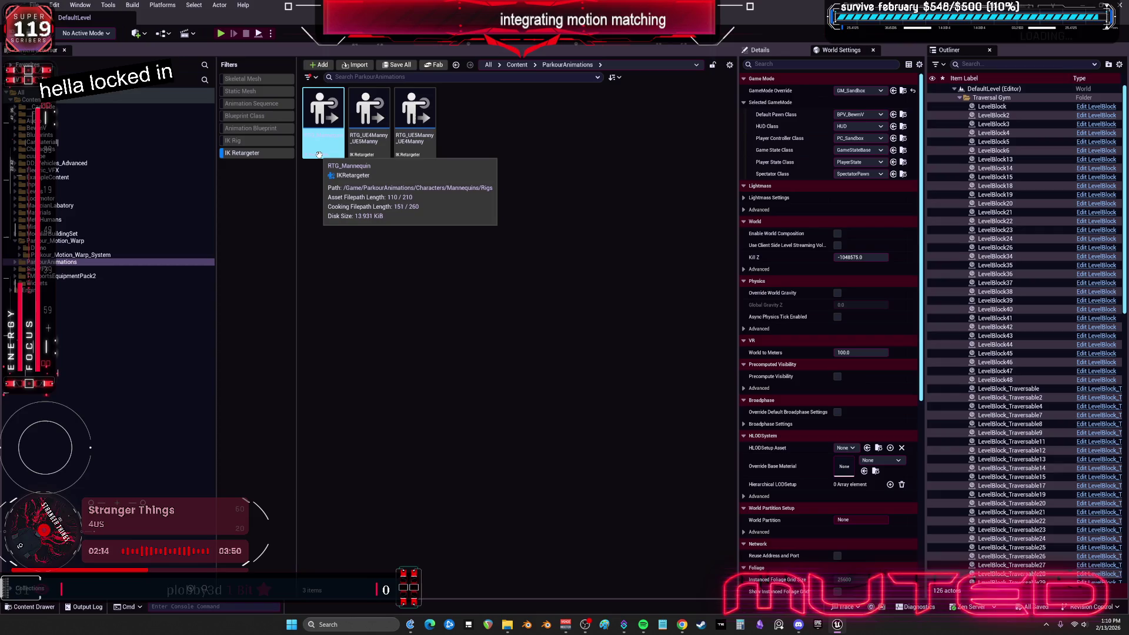
{"action": "left_click", "coordinate": [362, 154]}
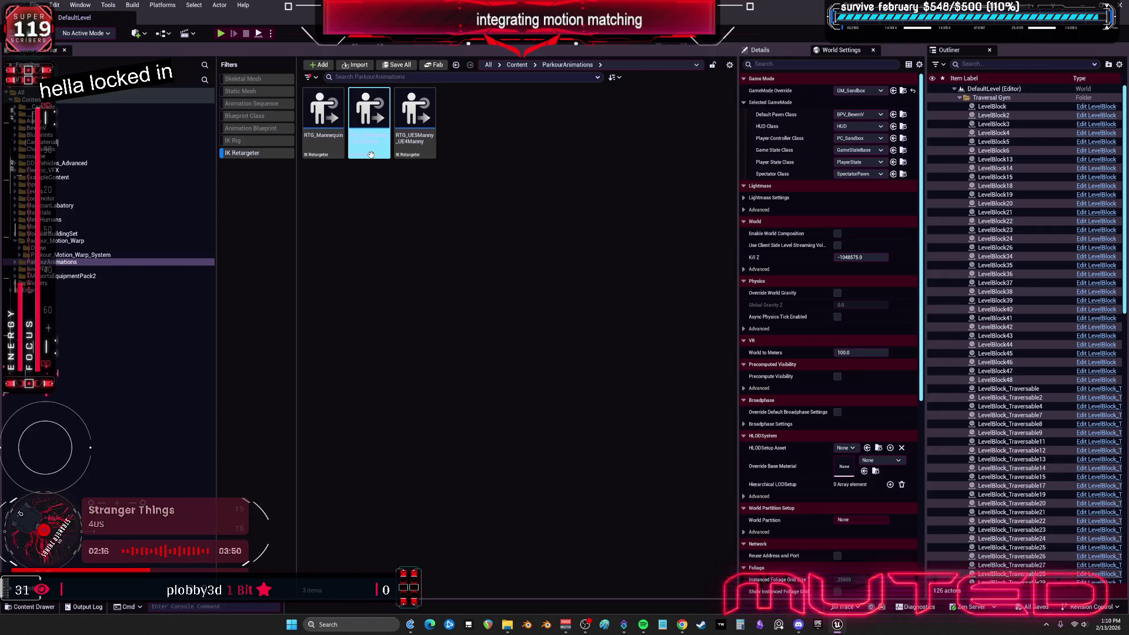
{"action": "left_click", "coordinate": [423, 152]}
{"action": "left_click", "coordinate": [375, 153]}
- Open the RTG_Mannequin retargeter and dock its editor into the main window
{"action": "double_click", "coordinate": [334, 155]}
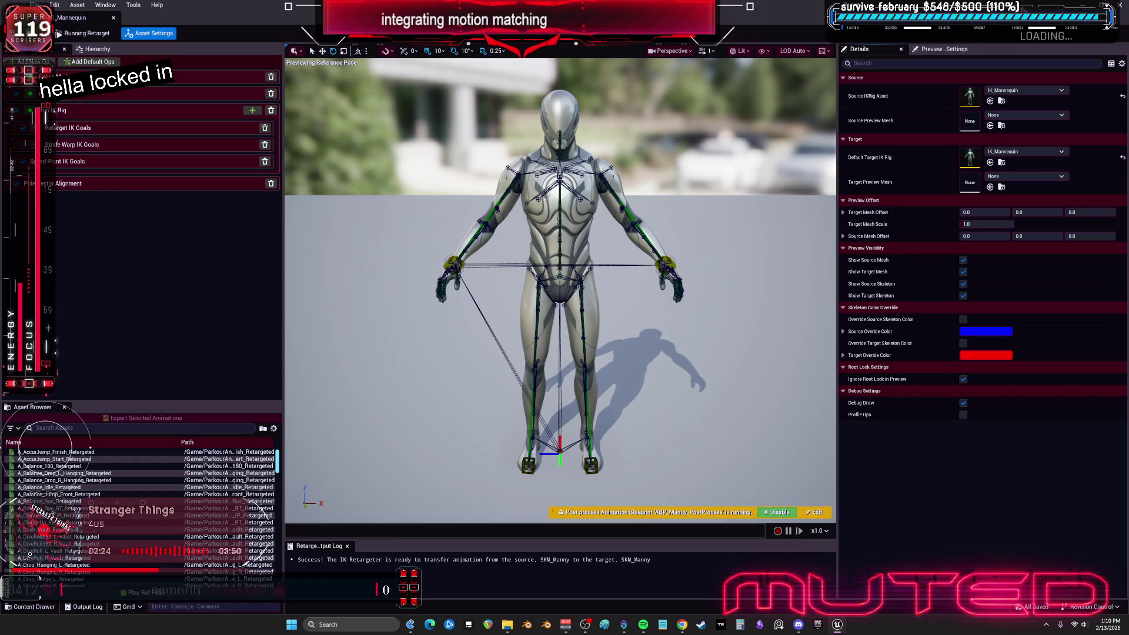
{"action": "key", "text": "super+Down"}
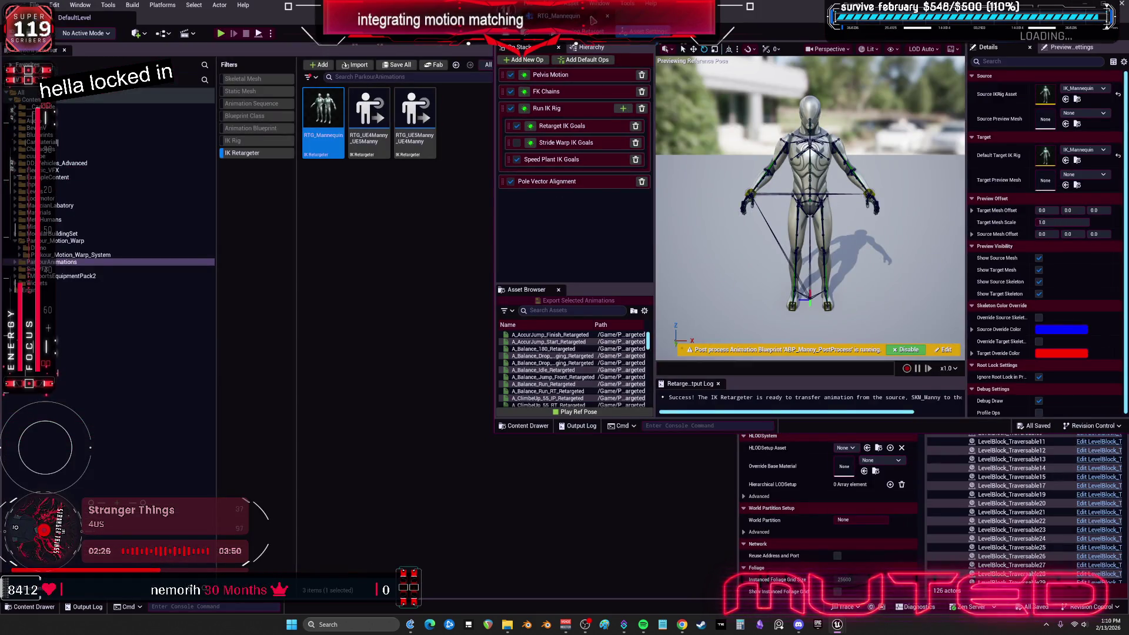
{"action": "key", "text": "super+Down"}
- Duplicate RTG_UE4Manny_UE5Manny and name the copy RTG_UE4Manny_toBEWMV
{"action": "left_click", "coordinate": [369, 109]}
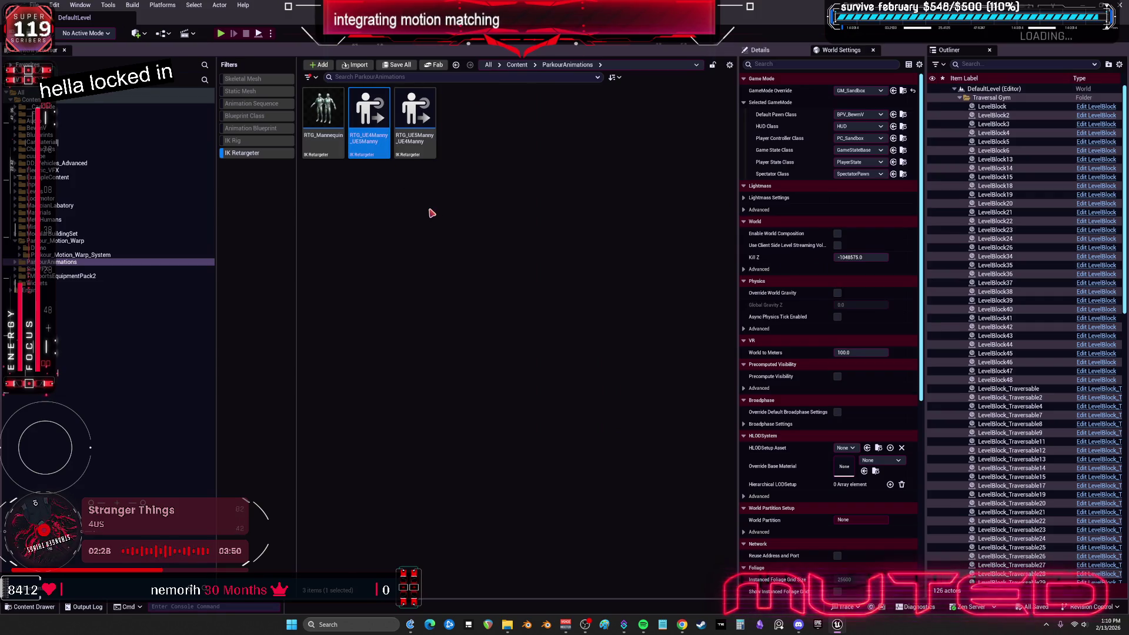
{"action": "key", "text": "ctrl+c"}
{"action": "key", "text": "ctrl+v"}
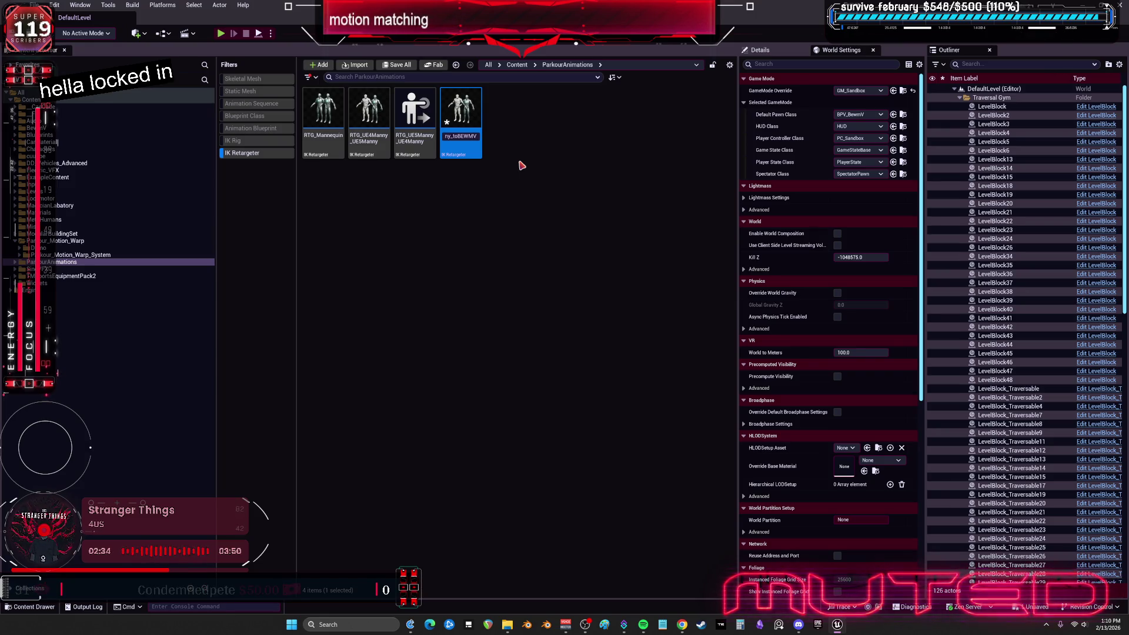
{"action": "key", "text": "Return"}
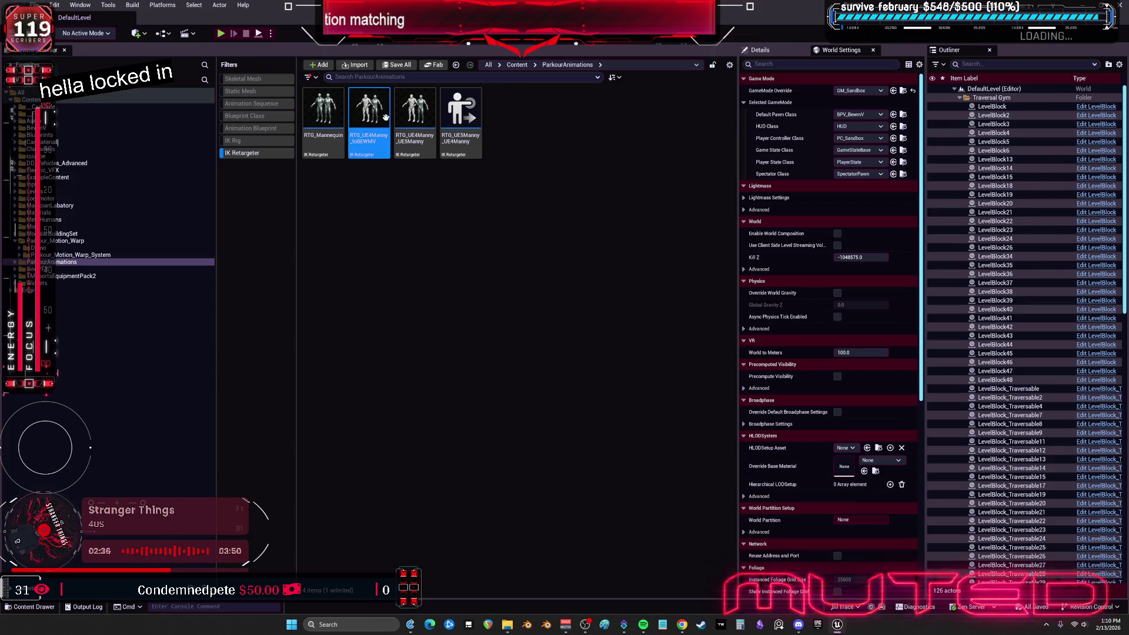
- Open RTG_UE4Manny_toBEWMV in its editor, then bring up the IK_Mannequin rig's actions menu
{"action": "double_click", "coordinate": [385, 117]}
{"action": "left_click_drag", "start_coordinate": [751, 12], "coordinate": [500, 62]}
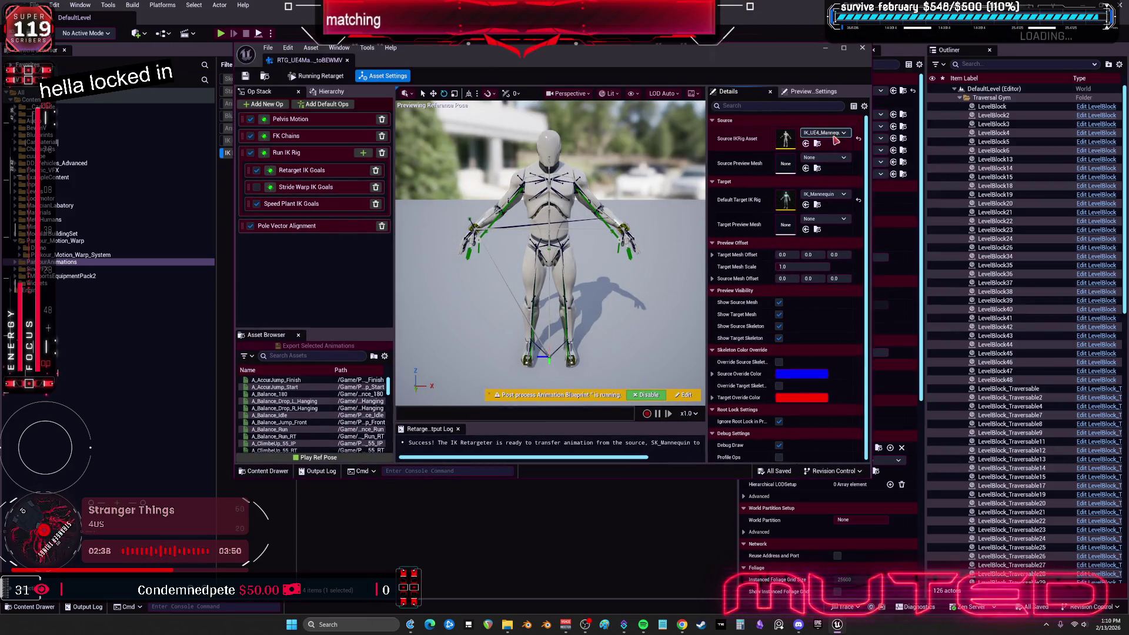
{"action": "double_click", "coordinate": [800, 63]}
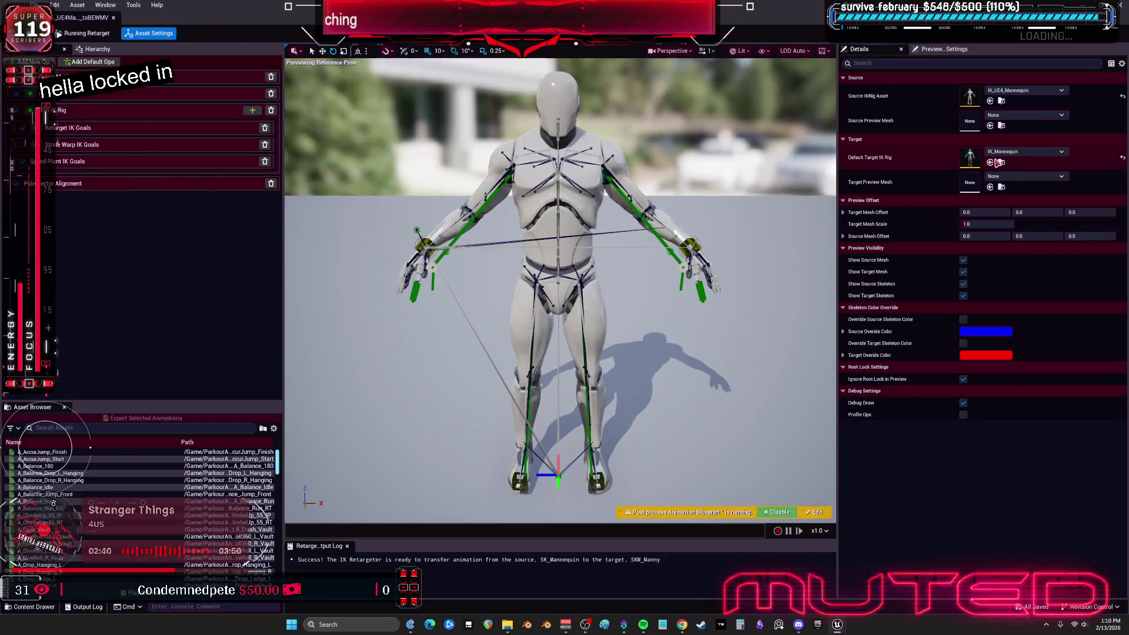
{"action": "double_click", "coordinate": [768, 21]}
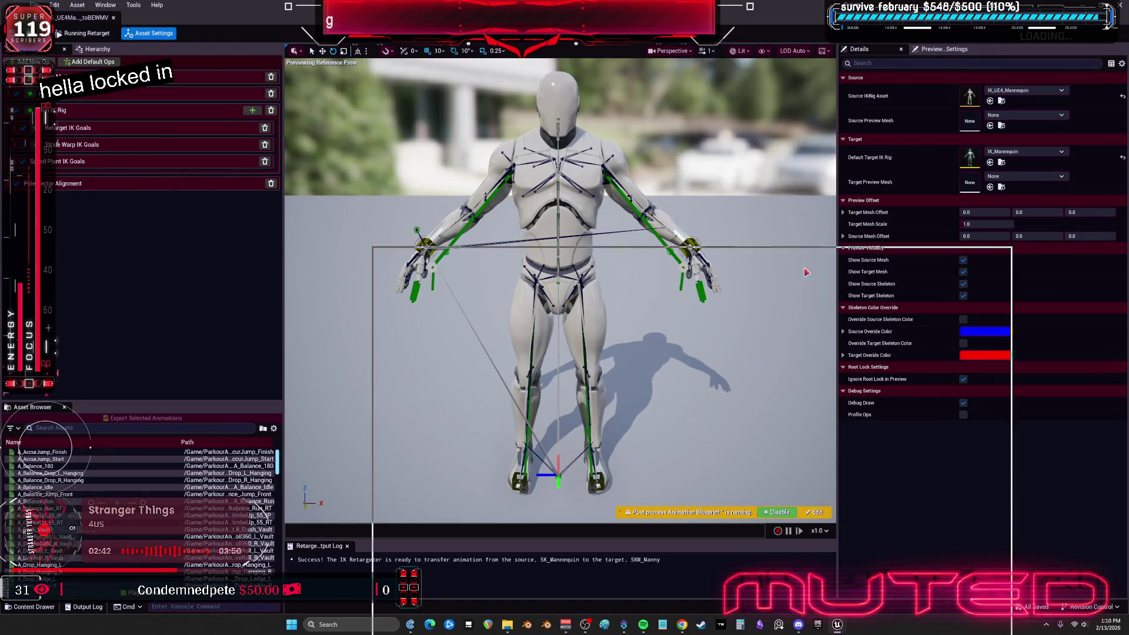
{"action": "left_click", "coordinate": [610, 166]}
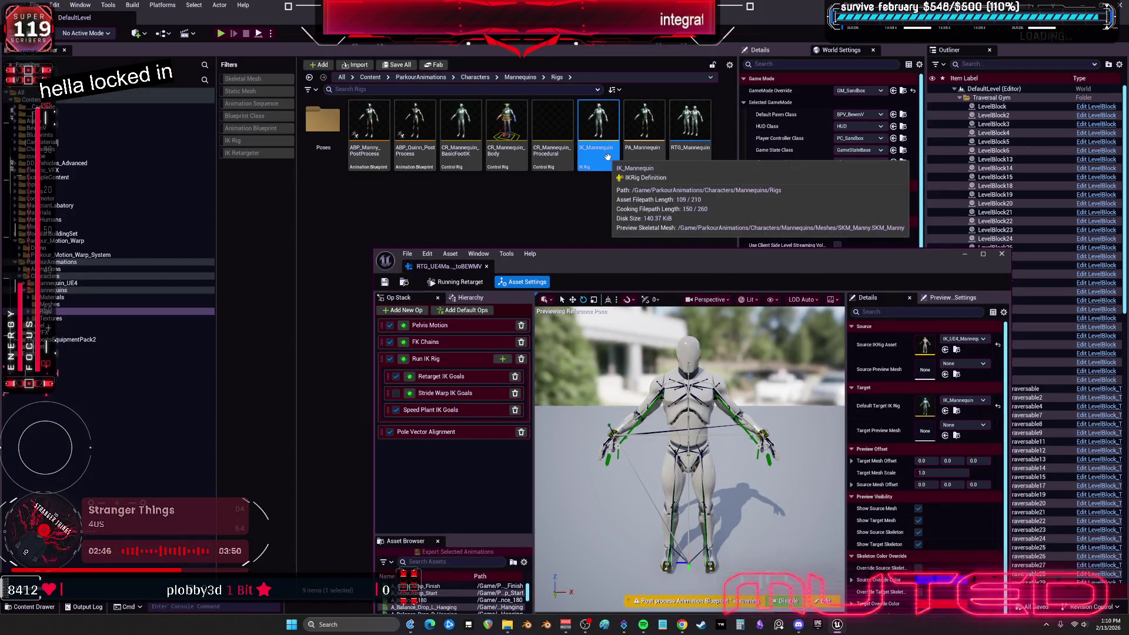
{"action": "right_click", "coordinate": [609, 159]}
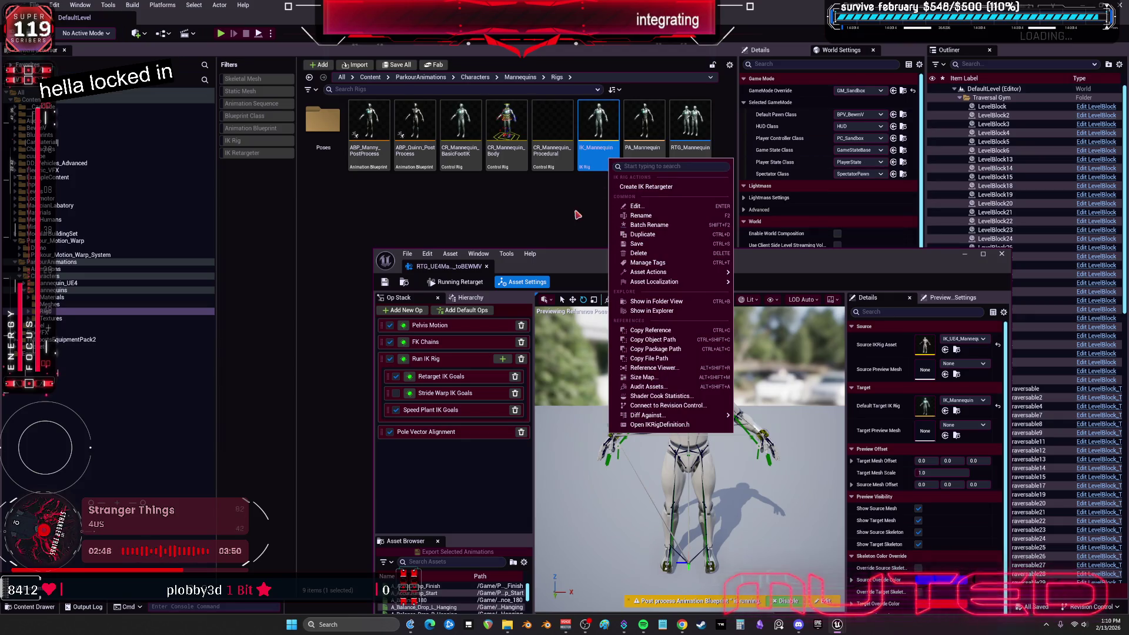
- Copy IK_Mannequin to a rig named IK_MannequinBEWMV and open it maximized in the IK Rig editor
{"action": "right_click", "coordinate": [609, 165]}
{"action": "right_click", "coordinate": [609, 165]}
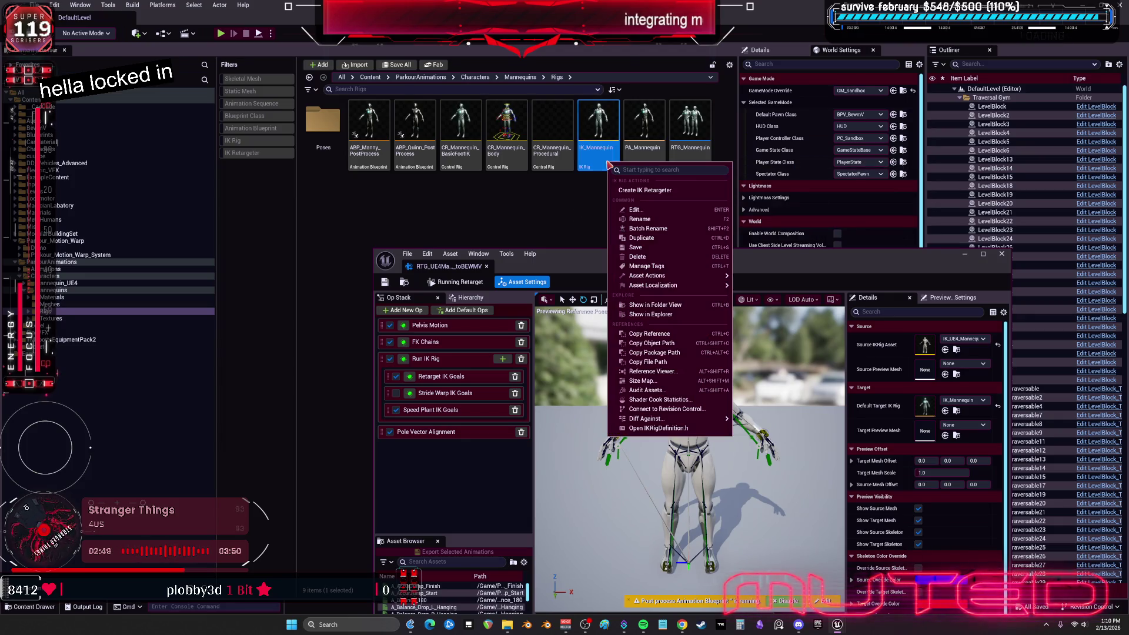
{"action": "left_click", "coordinate": [603, 159]}
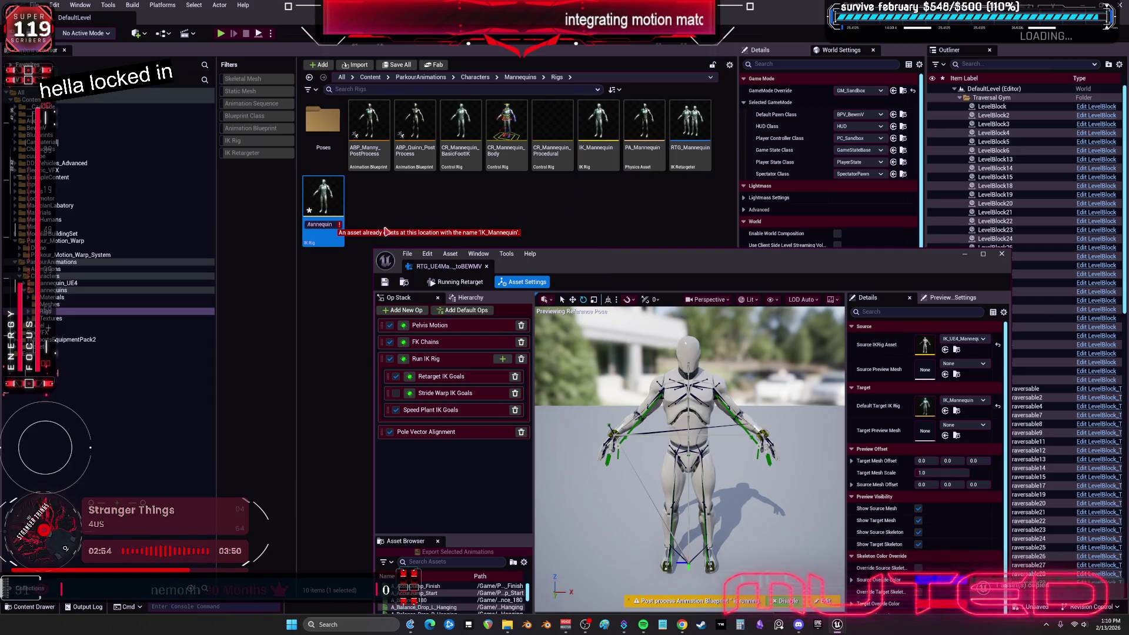
{"action": "type", "text": "BEWMV"}
{"action": "key", "text": "Return"}
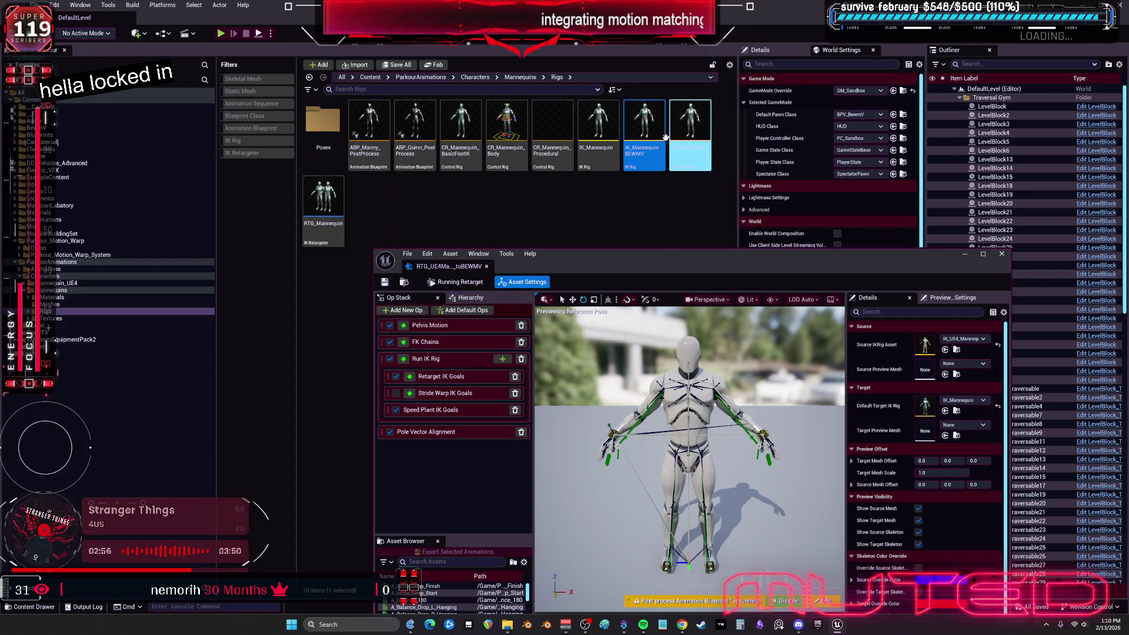
{"action": "double_click", "coordinate": [655, 147]}
{"action": "double_click", "coordinate": [643, 261]}
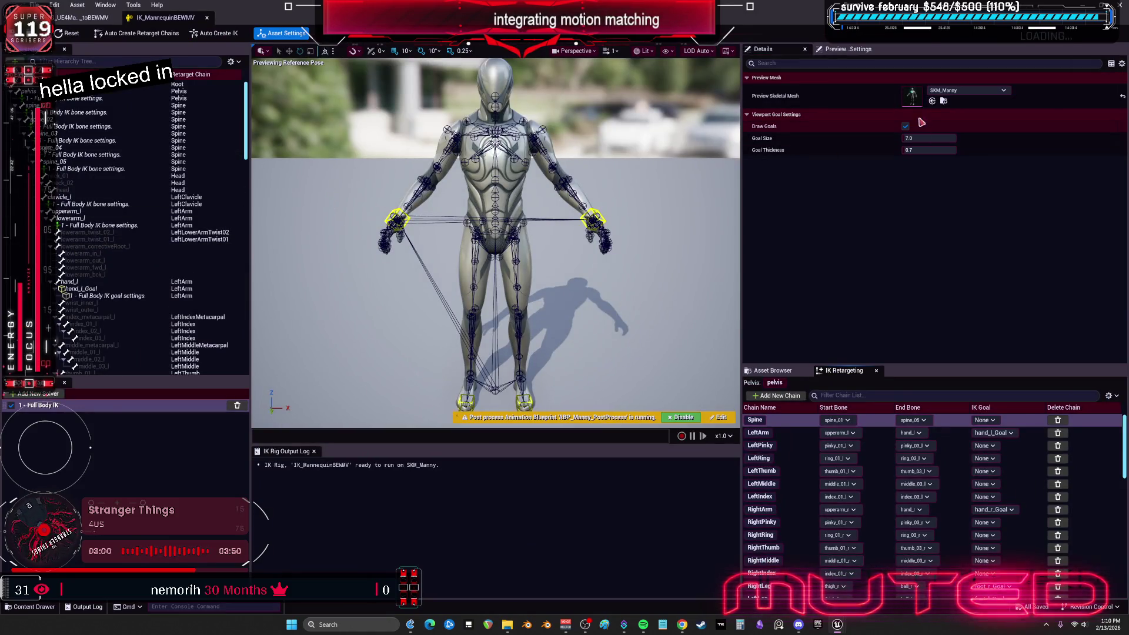
- Set the rig's Preview Skeletal Mesh to BEWMV, save it, and go back to the toBEWMV retargeter
{"action": "left_click", "coordinate": [955, 91]}
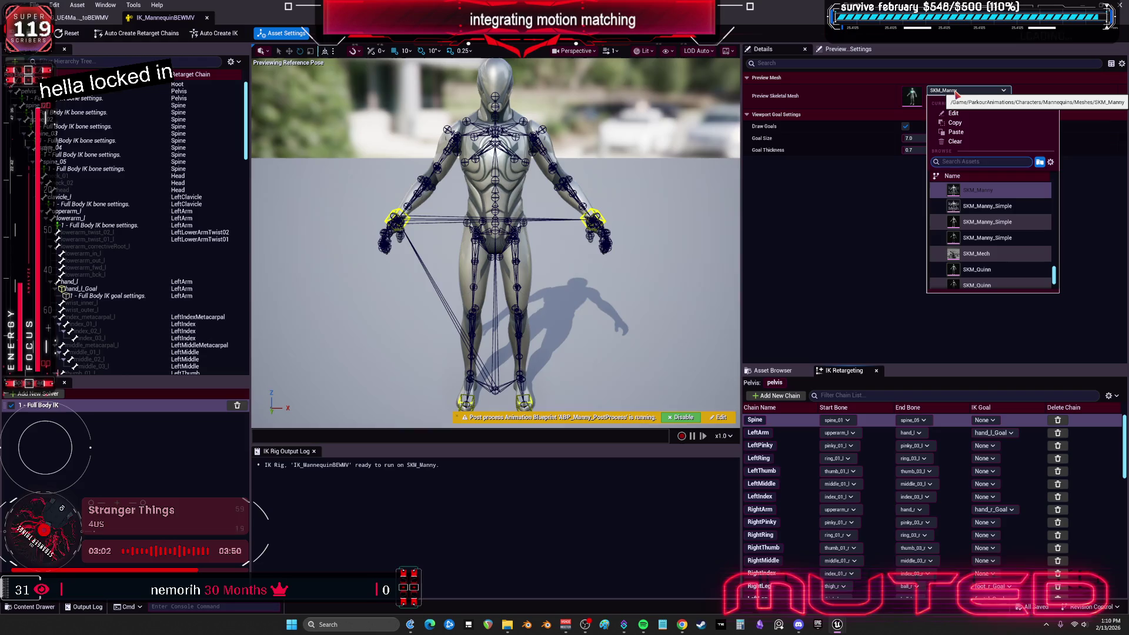
{"action": "left_click", "coordinate": [954, 189]}
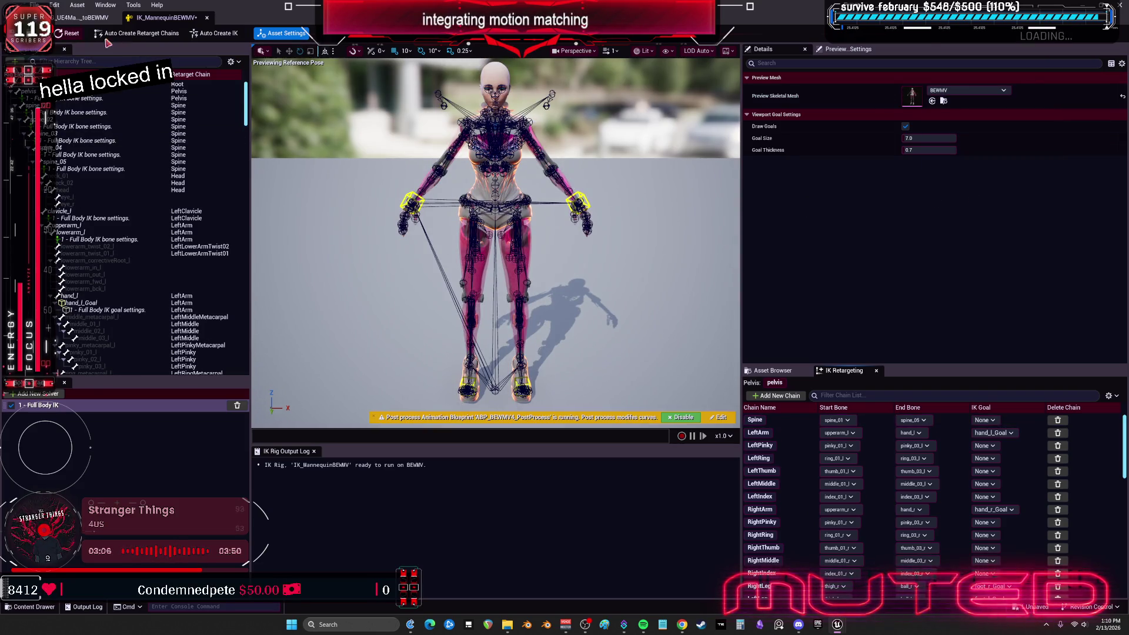
{"action": "key", "text": "ctrl+s"}
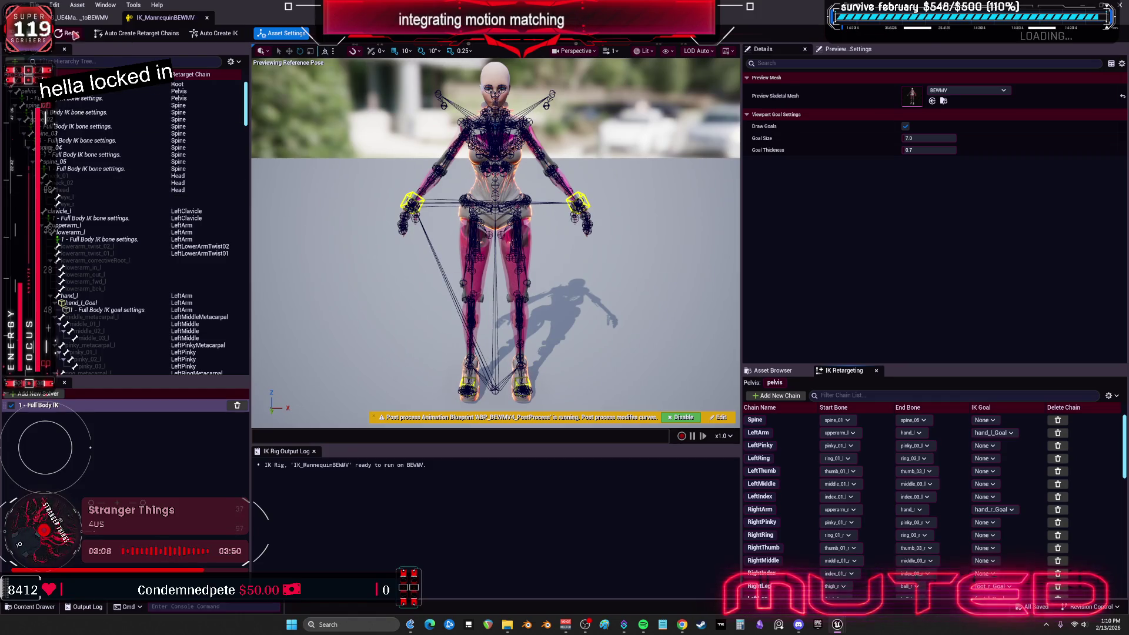
{"action": "left_click", "coordinate": [83, 17]}
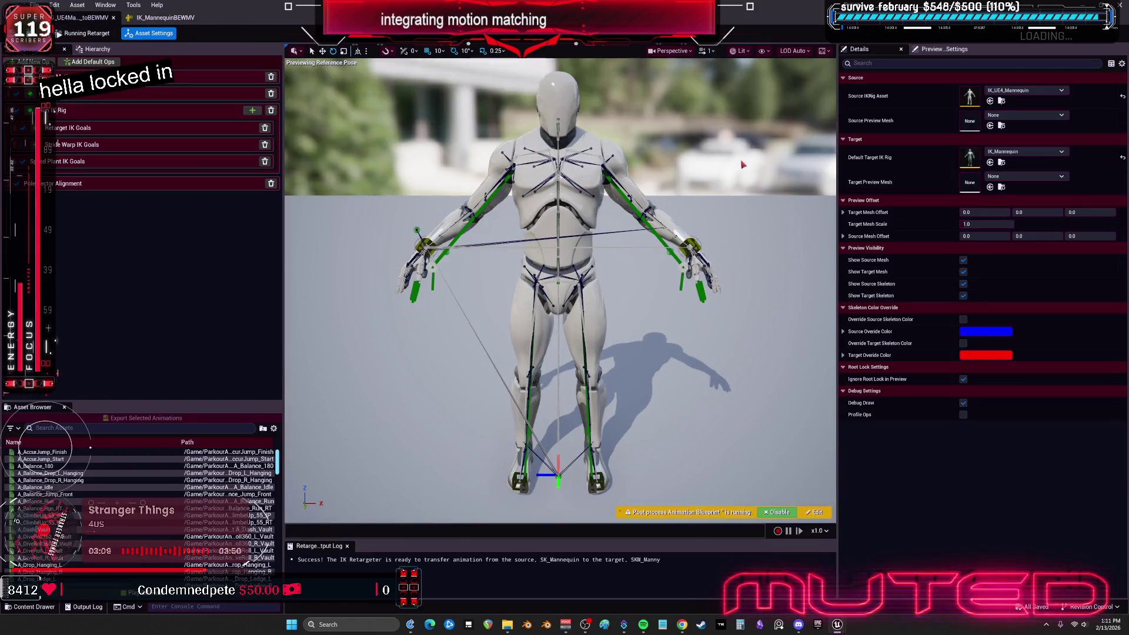
- Assign IK_MannequinBEWMV as Default Target IK Rig and preview A_Balance_Jump_Front on BEWMV
{"action": "left_click", "coordinate": [991, 164]}
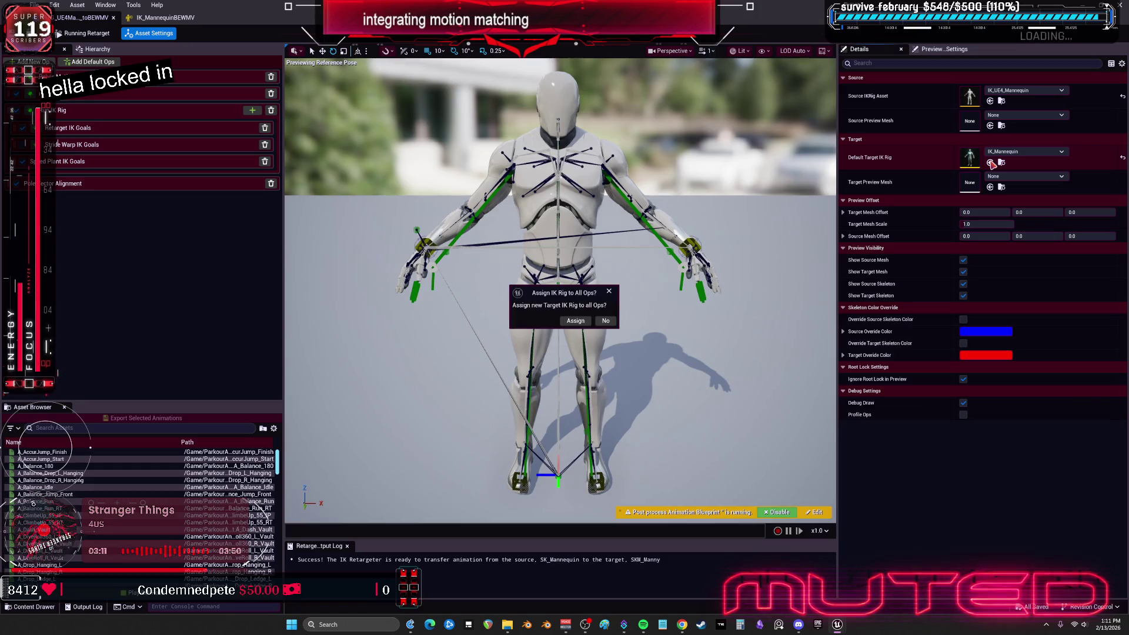
{"action": "left_click", "coordinate": [605, 322]}
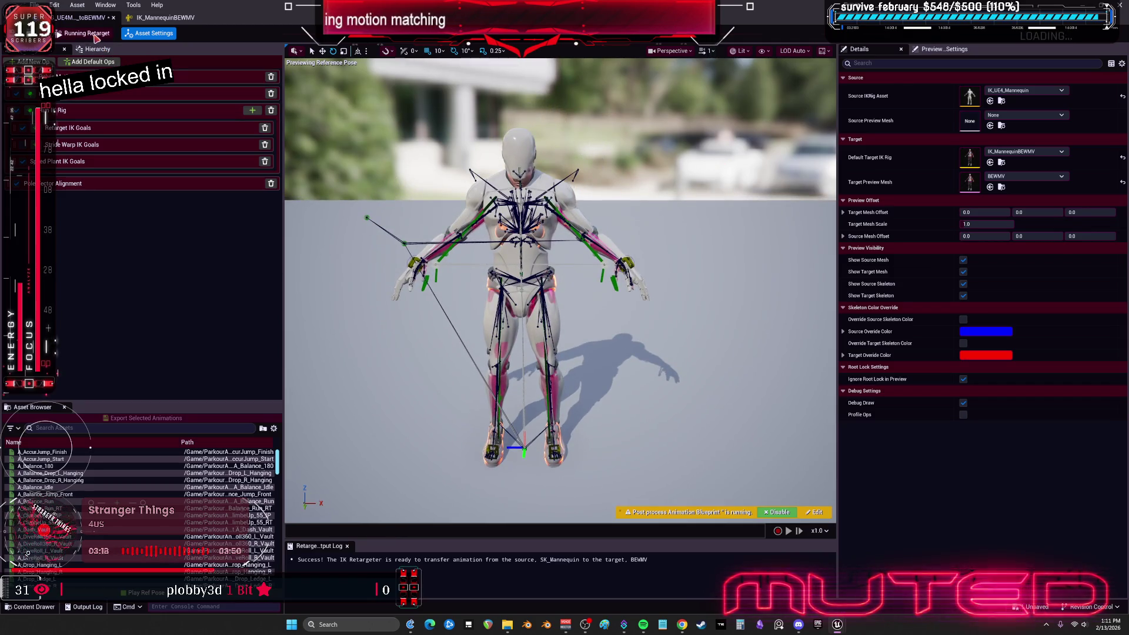
{"action": "left_click", "coordinate": [200, 495]}
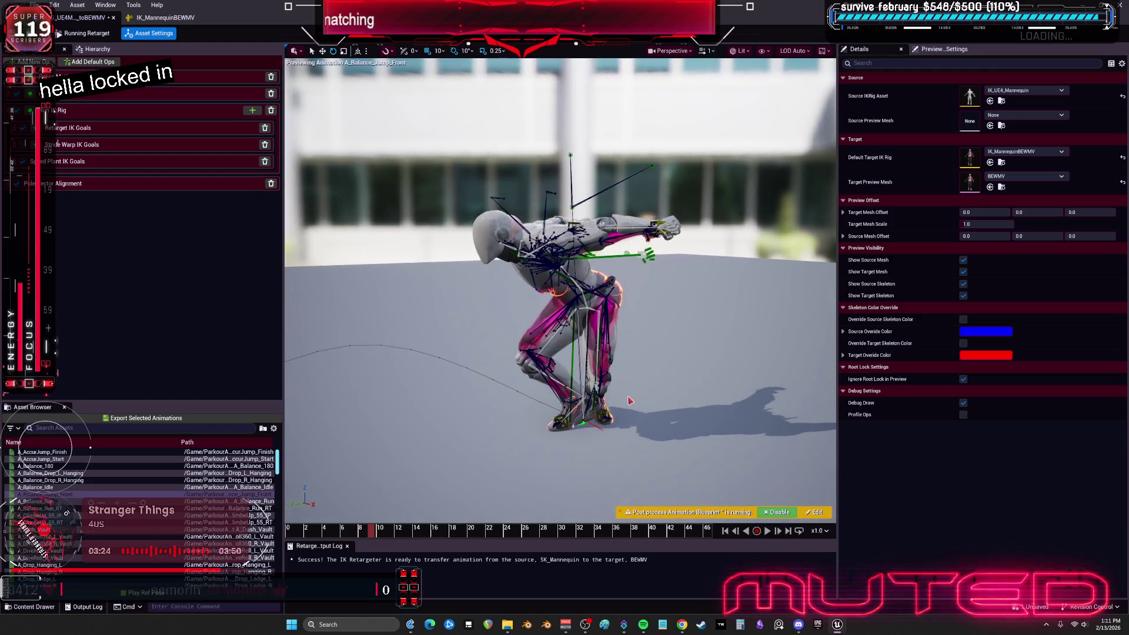
- Preview A_Drop_Ledge_R, A_Idle_Turn_R_Vault and A_Jump_Finish on the retargeted BEWMV character
{"action": "scroll", "coordinate": [80, 562], "scroll_direction": "down", "scroll_amount": 3}
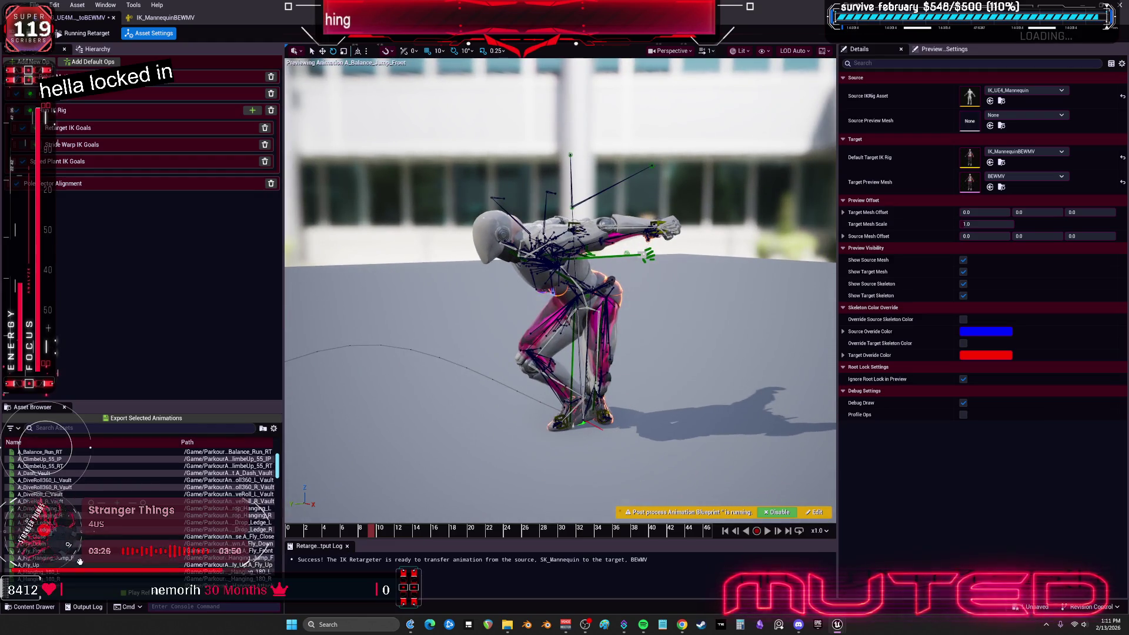
{"action": "left_click", "coordinate": [37, 529]}
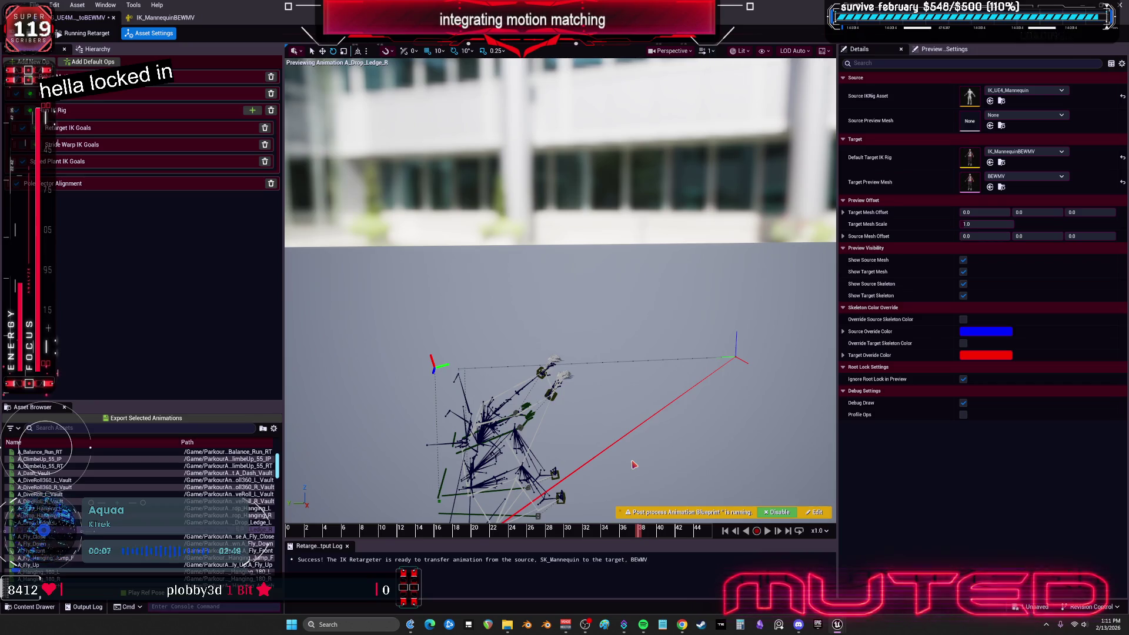
{"action": "scroll", "coordinate": [256, 506], "scroll_direction": "down", "scroll_amount": 8}
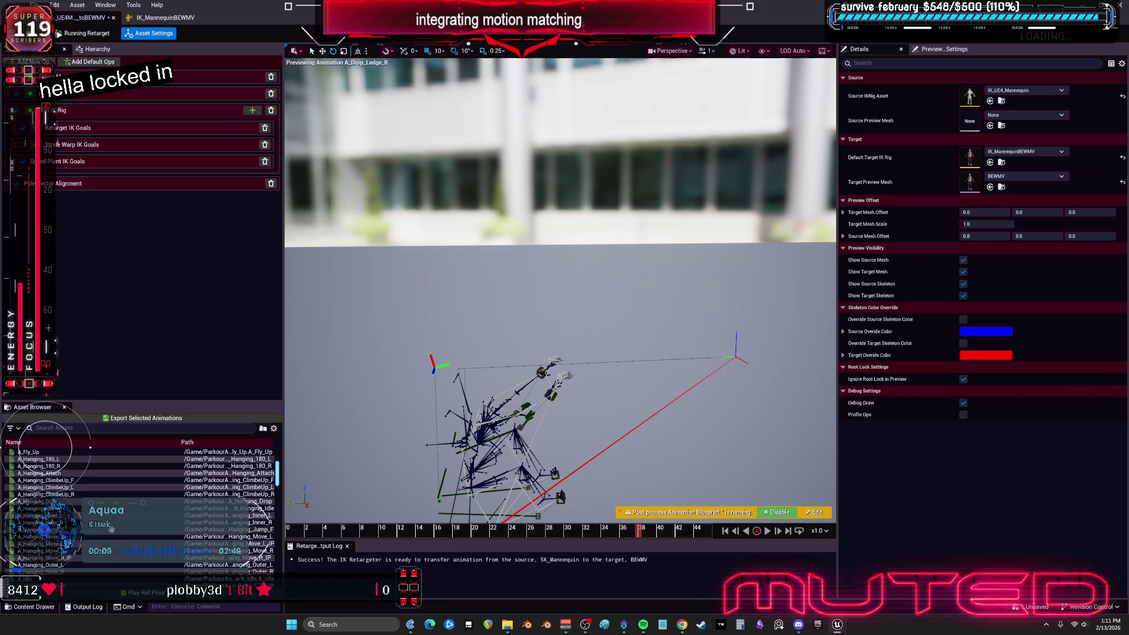
{"action": "left_click", "coordinate": [109, 522]}
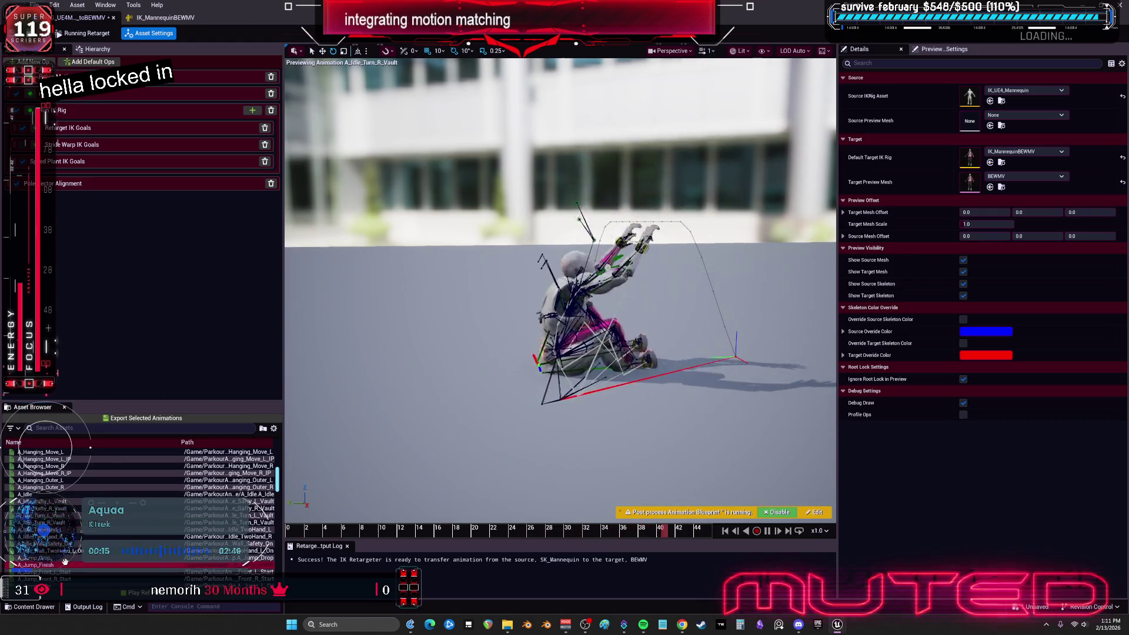
{"action": "left_click", "coordinate": [117, 565]}
- Preview A_Jump_Up, A_Jump_Front_R_Start, A_Landing_Roll_A_L and A_Ledge_ClimbUp_Revers_R_Vault
{"action": "scroll", "coordinate": [147, 500], "scroll_direction": "down", "scroll_amount": 5}
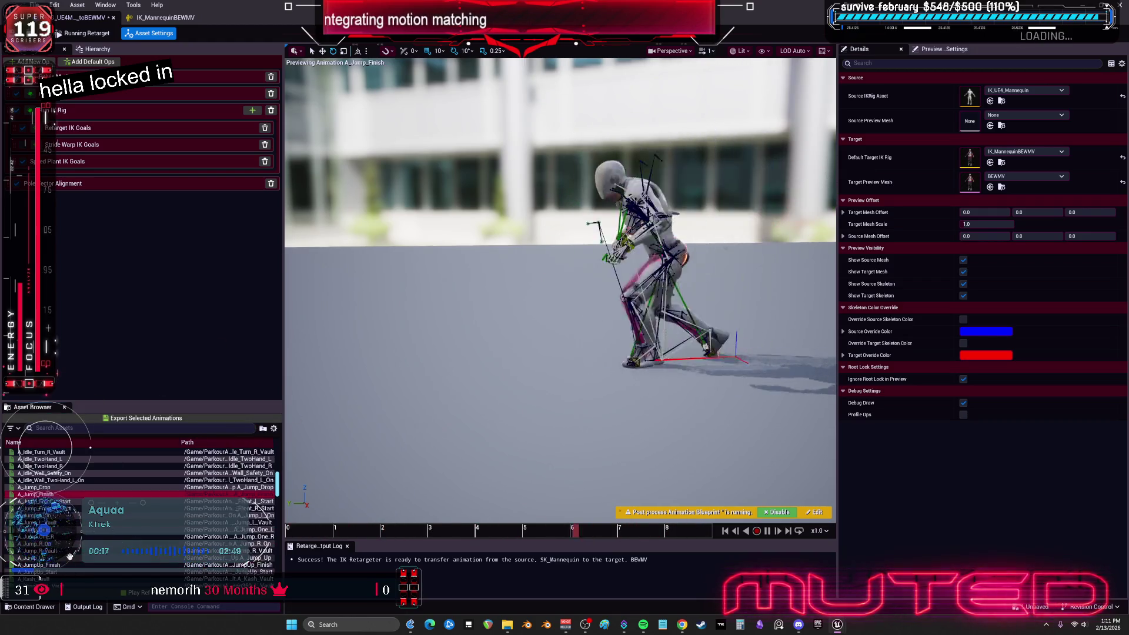
{"action": "left_click", "coordinate": [91, 530]}
{"action": "left_click", "coordinate": [92, 480]}
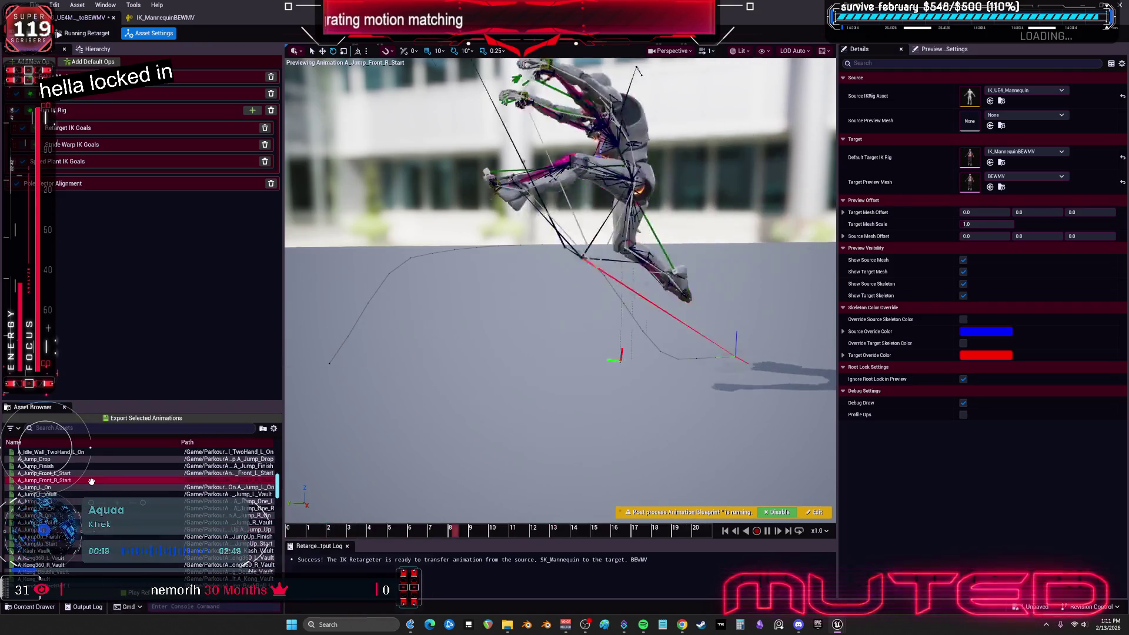
{"action": "left_click", "coordinate": [767, 531]}
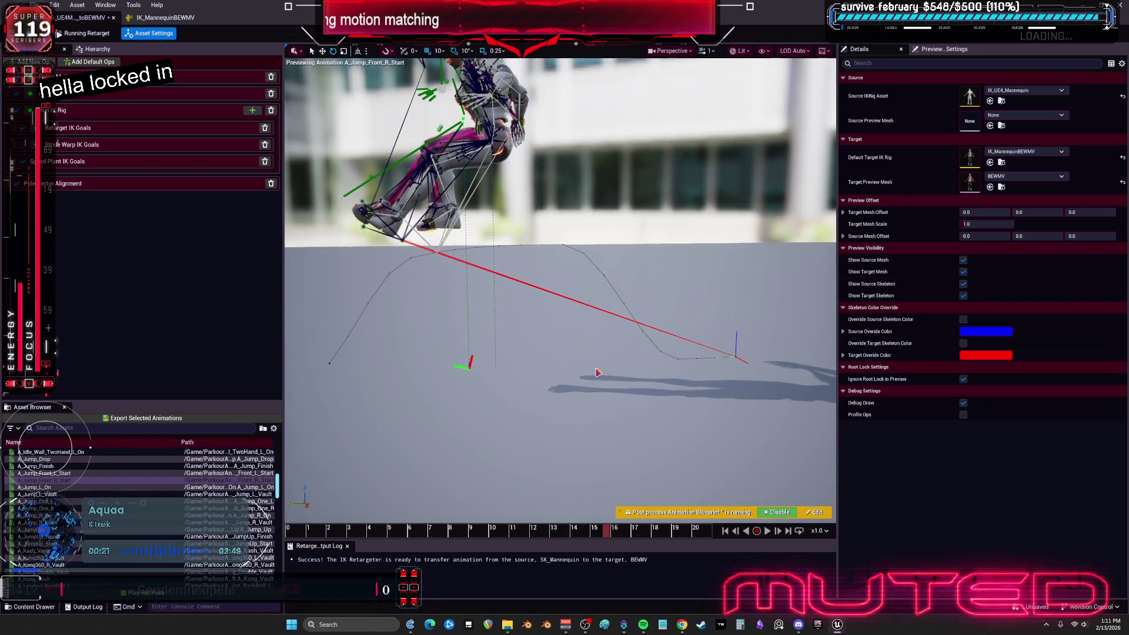
{"action": "key", "text": "Down"}
{"action": "key", "text": "Down"}
{"action": "key", "text": "Down"}
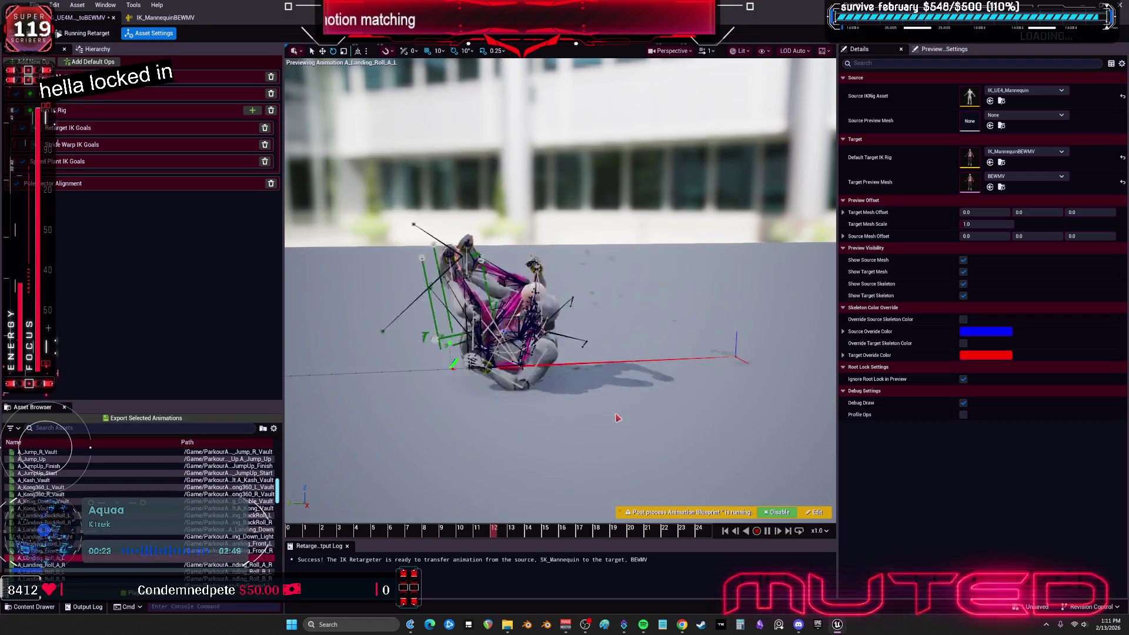
{"action": "key", "text": "Down"}
{"action": "key", "text": "Down"}
{"action": "key", "text": "Down"}
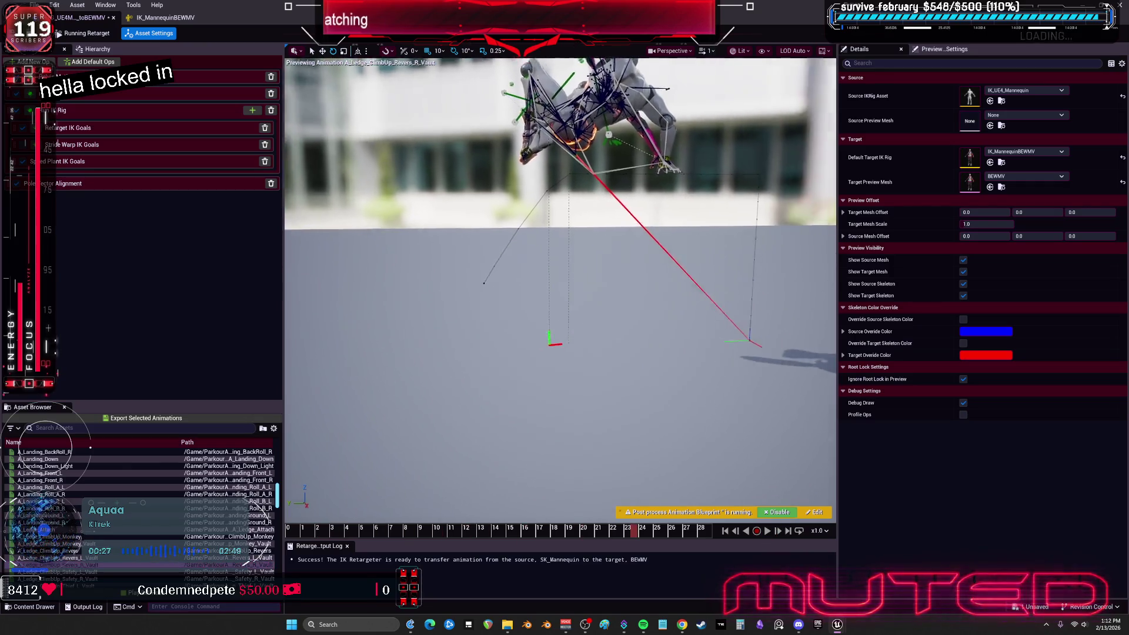
{"action": "scroll", "coordinate": [631, 367], "scroll_direction": "up", "scroll_amount": 3}
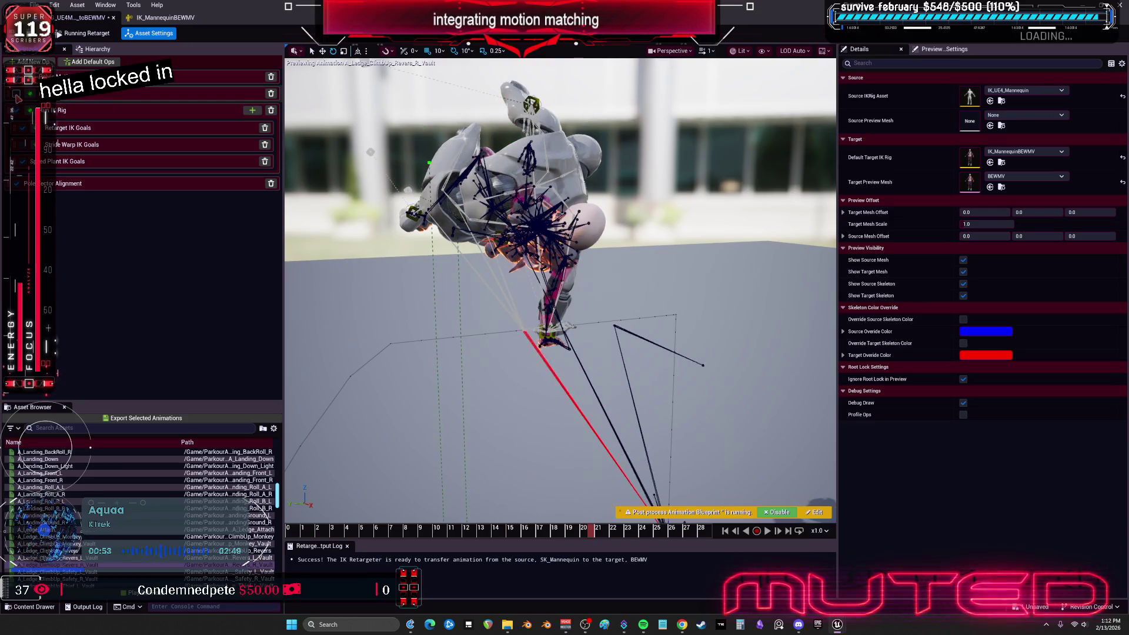
- Set FK Translation Mode to Absolute for the LeftArm and RightArm retarget chains
{"action": "left_click", "coordinate": [118, 93]}
{"action": "left_click", "coordinate": [941, 180]}
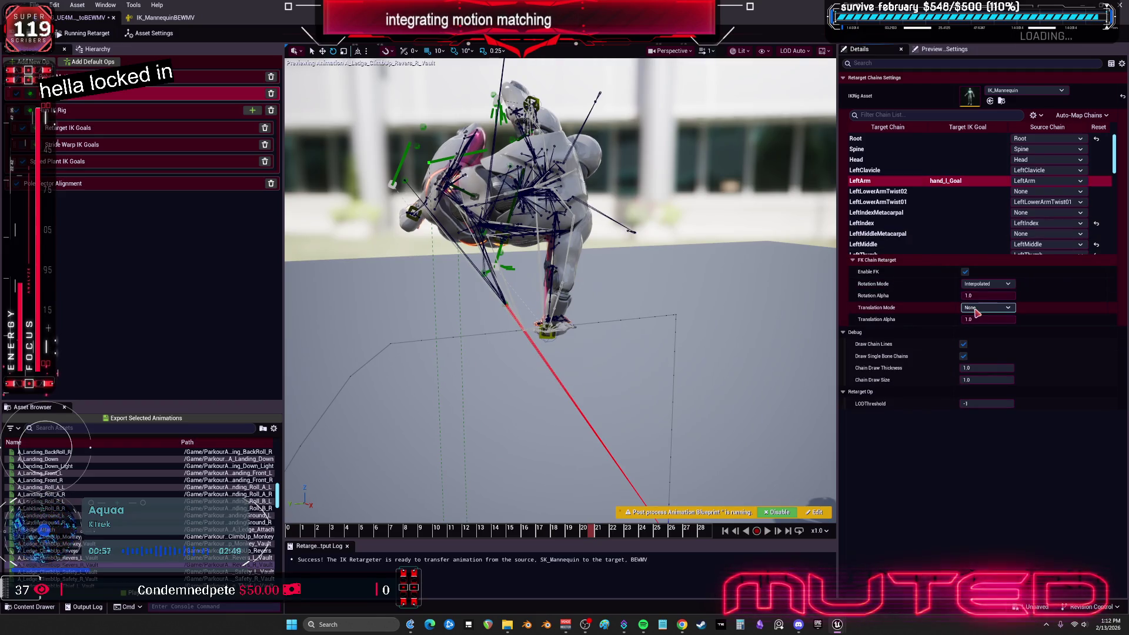
{"action": "left_click", "coordinate": [979, 308]}
{"action": "left_click", "coordinate": [980, 334]}
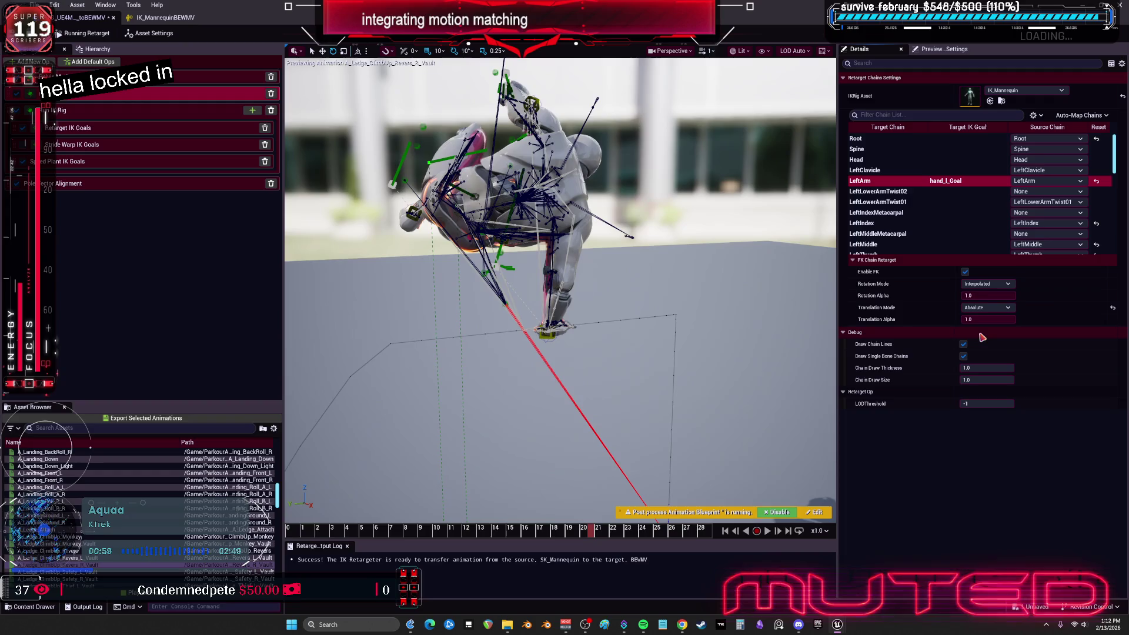
{"action": "scroll", "coordinate": [942, 238], "scroll_direction": "down", "scroll_amount": 4}
{"action": "left_click", "coordinate": [941, 227]}
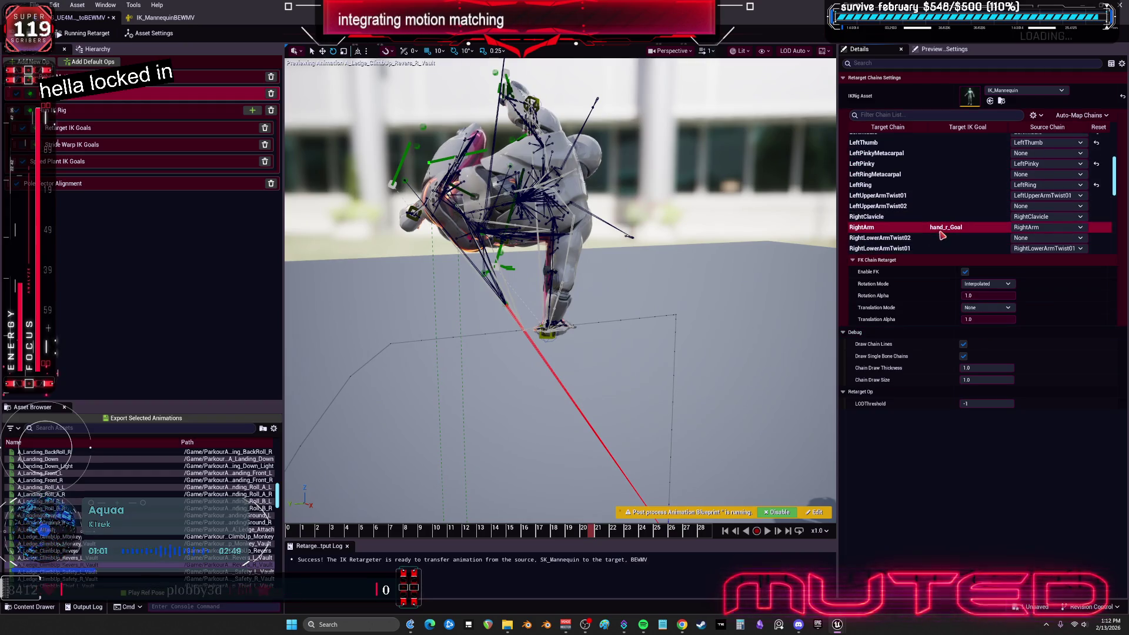
{"action": "left_click", "coordinate": [987, 308]}
{"action": "left_click", "coordinate": [979, 334]}
- Set RightLeg and LeftLeg translation to Absolute, then scrub the vault animation from the start
{"action": "scroll", "coordinate": [954, 208], "scroll_direction": "down", "scroll_amount": 3}
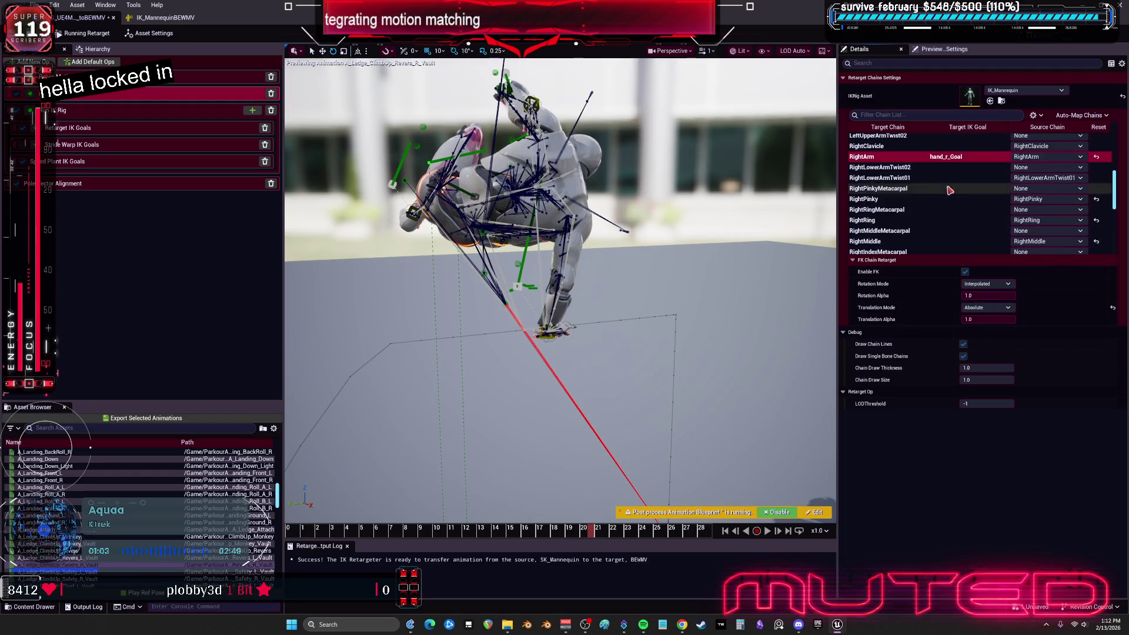
{"action": "left_click", "coordinate": [959, 202]}
{"action": "scroll", "coordinate": [965, 199], "scroll_direction": "down", "scroll_amount": 2}
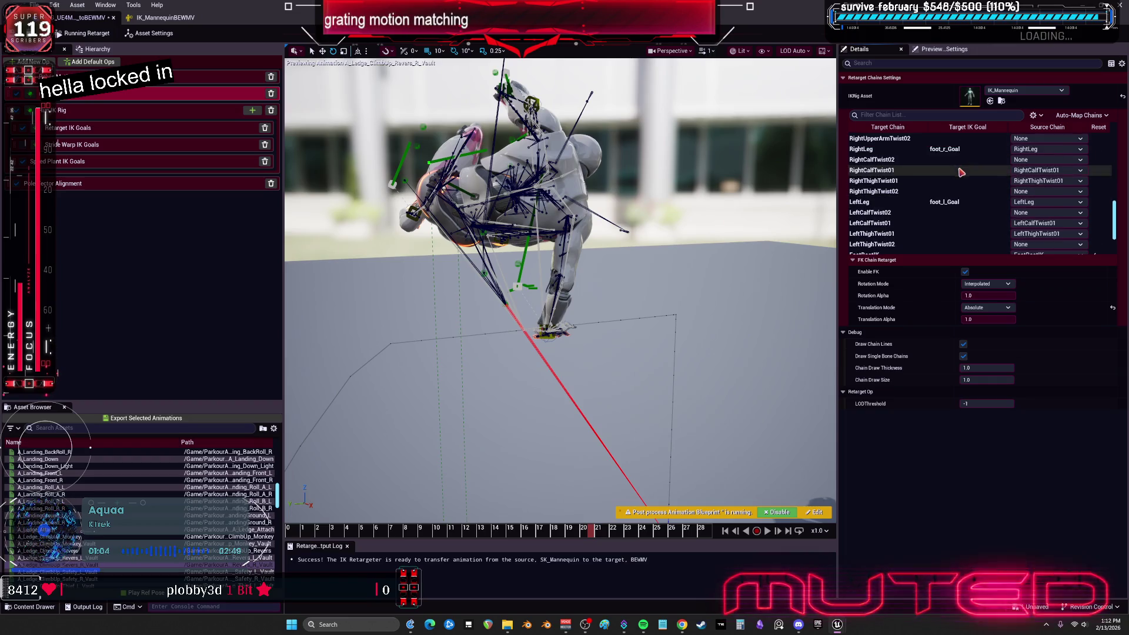
{"action": "left_click", "coordinate": [987, 308]}
{"action": "left_click", "coordinate": [980, 333]}
{"action": "left_click", "coordinate": [949, 206]}
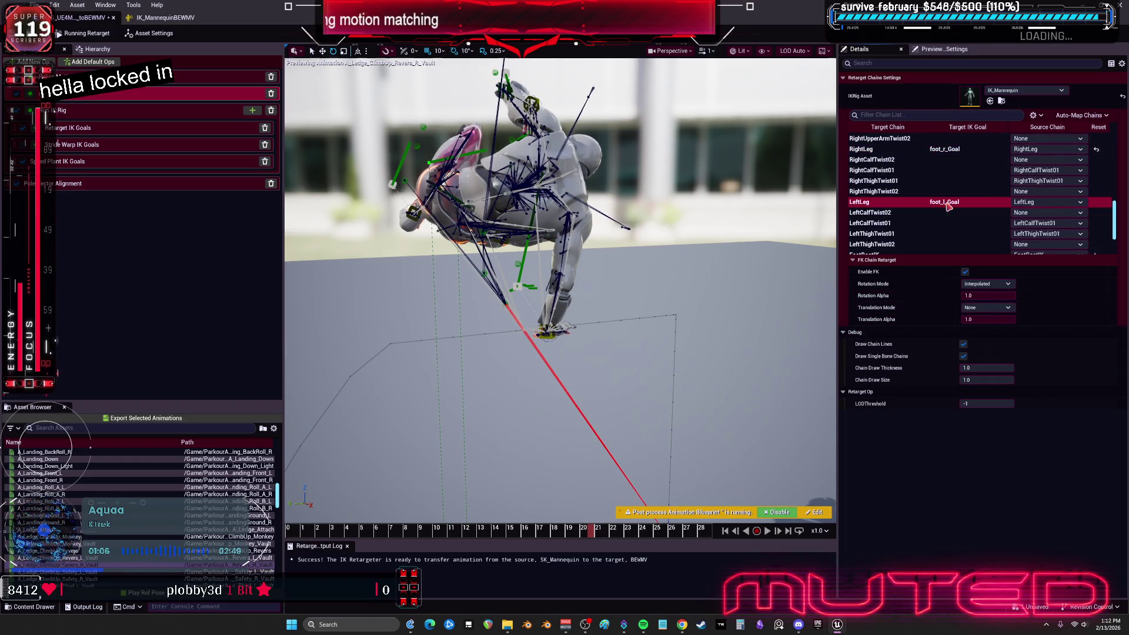
{"action": "left_click", "coordinate": [987, 308]}
{"action": "left_click", "coordinate": [992, 334]}
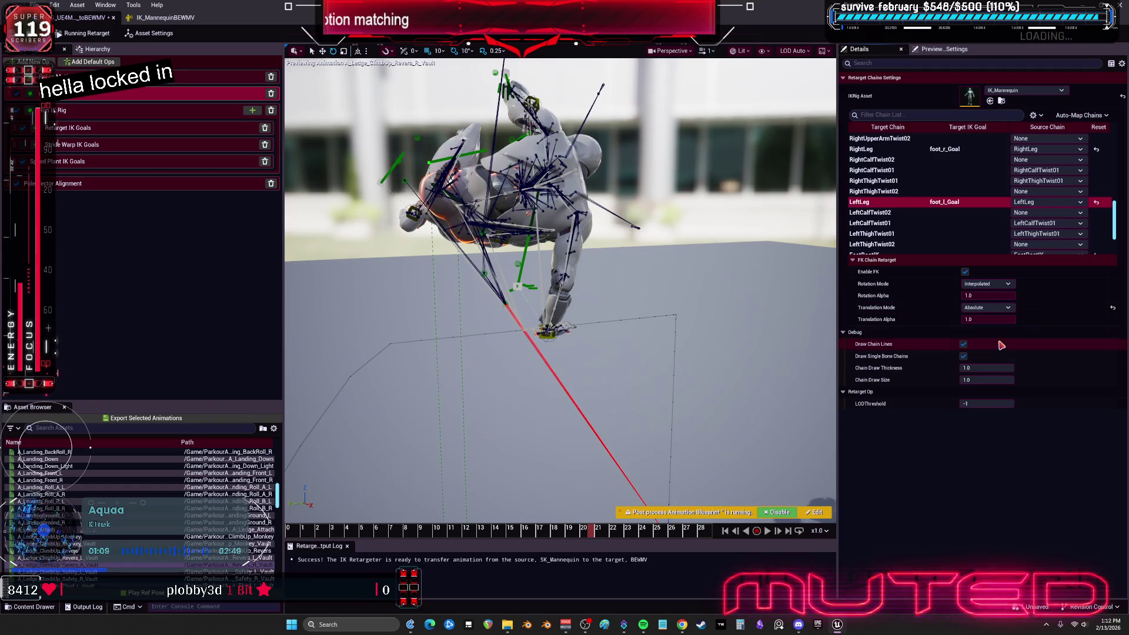
{"action": "mouse_move", "coordinate": [288, 531]}
{"action": "left_mouse_down"}
{"action": "mouse_move", "coordinate": [520, 563]}
{"action": "mouse_move", "coordinate": [706, 570]}
{"action": "mouse_move", "coordinate": [549, 566]}
{"action": "mouse_move", "coordinate": [710, 565]}
{"action": "left_mouse_up"}
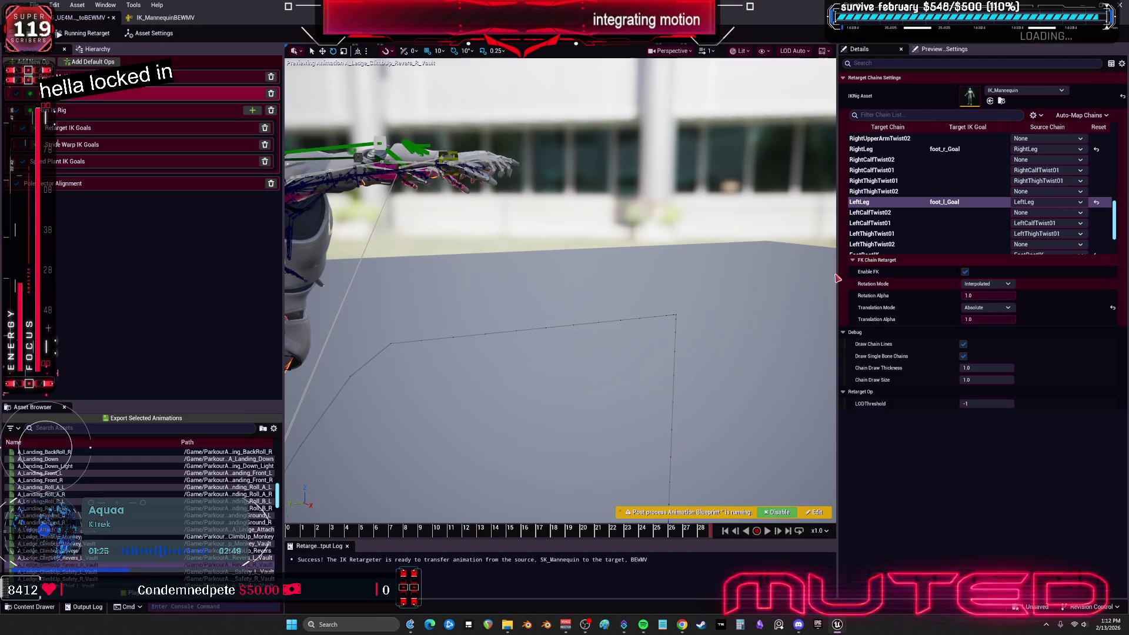
- Reset the target mesh X offset to 0 and move the source mannequin to -83.40425 on X
{"action": "left_click", "coordinate": [658, 260]}
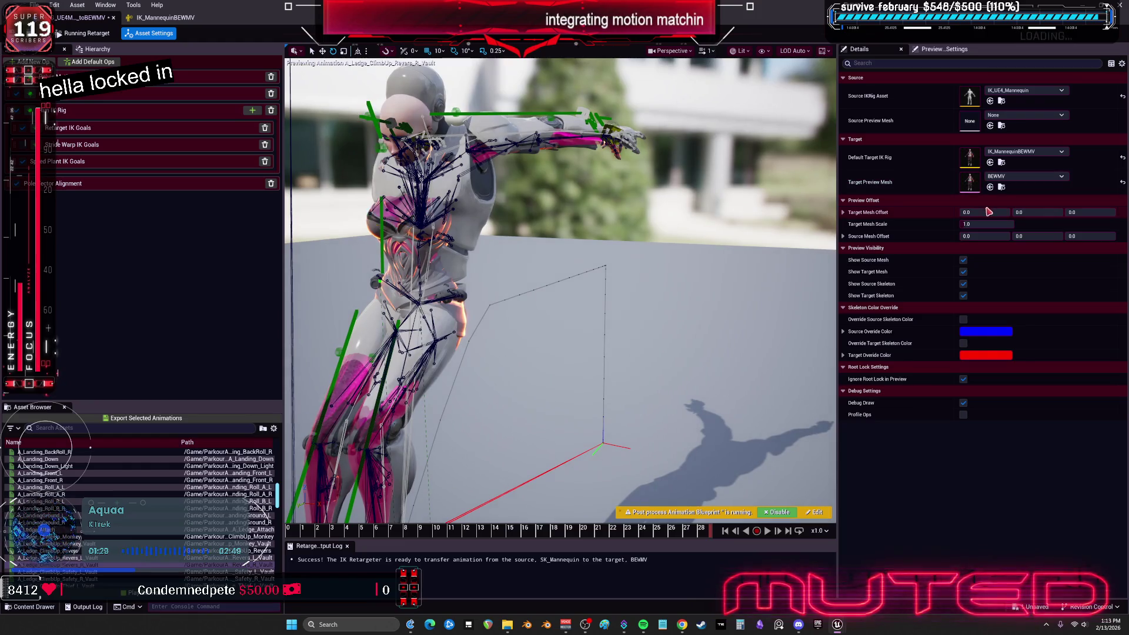
{"action": "left_click_drag", "start_coordinate": [985, 212], "coordinate": [1003, 212]}
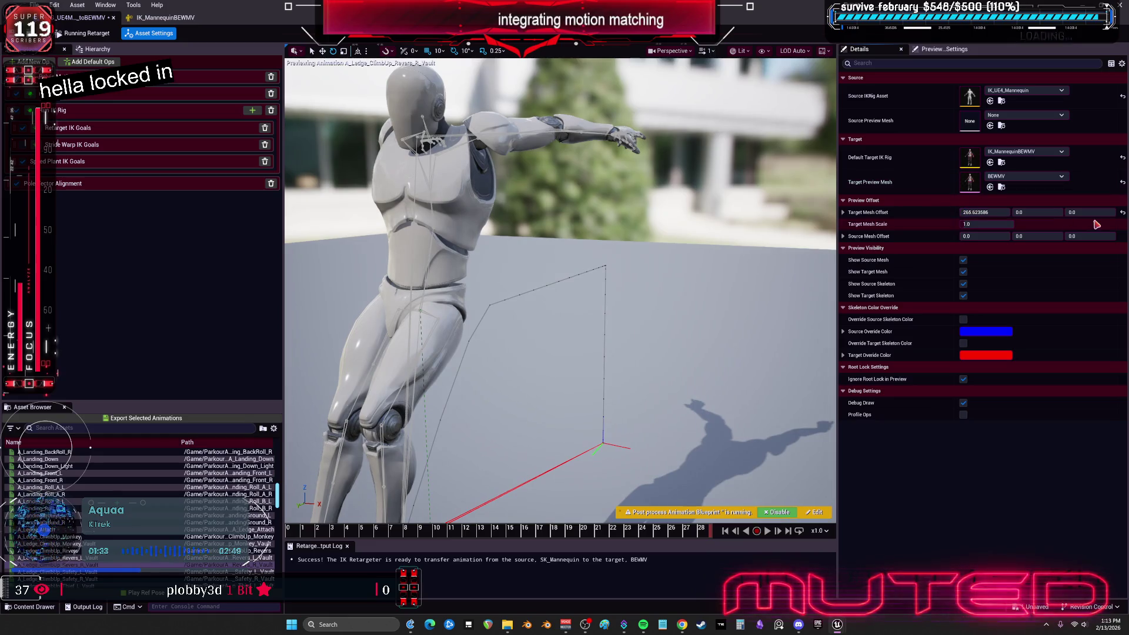
{"action": "left_click", "coordinate": [1122, 213]}
{"action": "left_click_drag", "start_coordinate": [985, 236], "coordinate": [970, 236]}
{"action": "left_click_drag", "start_coordinate": [517, 216], "coordinate": [482, 194]}
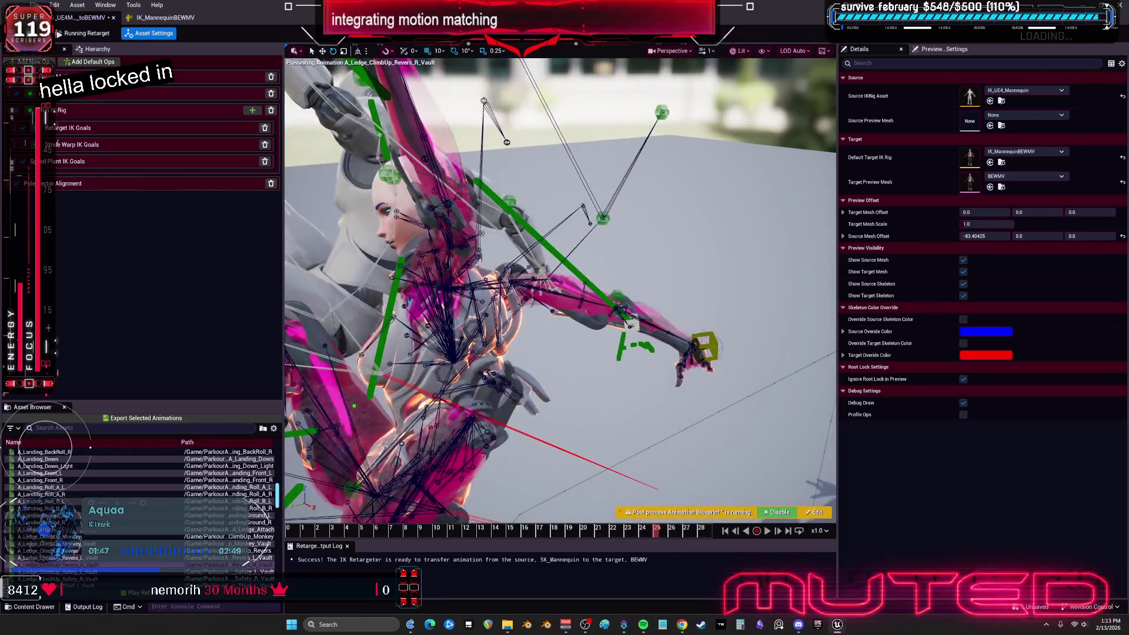
{"action": "left_click_drag", "start_coordinate": [638, 293], "coordinate": [638, 293]}
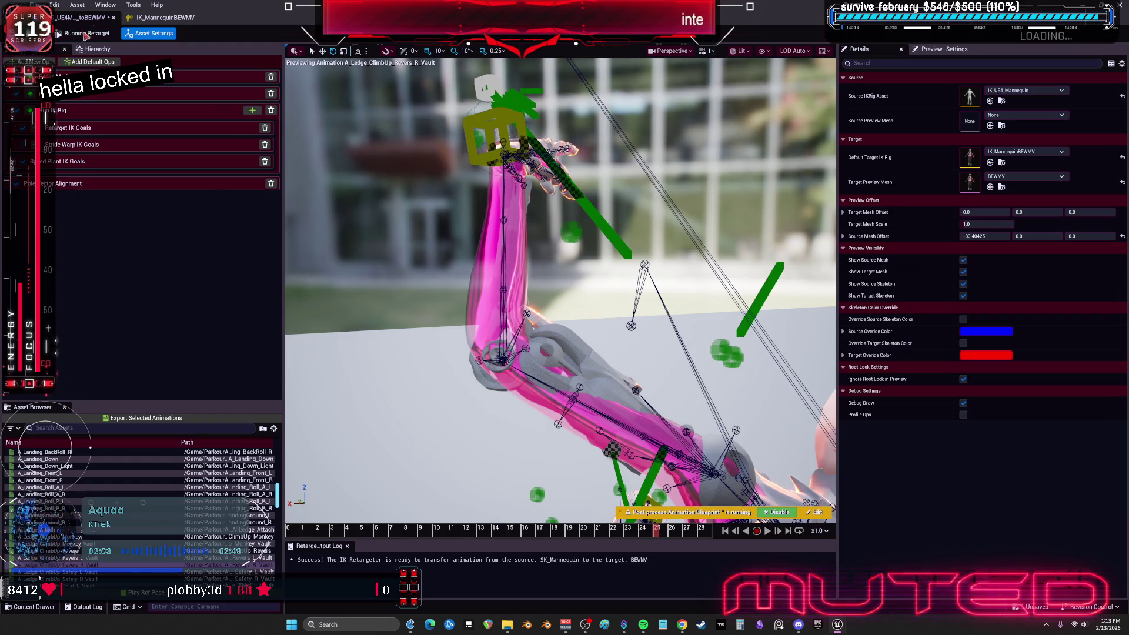
- Try Globally Scaled and both Stretch Bone Length modes on LeftArm, settling on Orient and Scale
{"action": "left_click", "coordinate": [165, 94]}
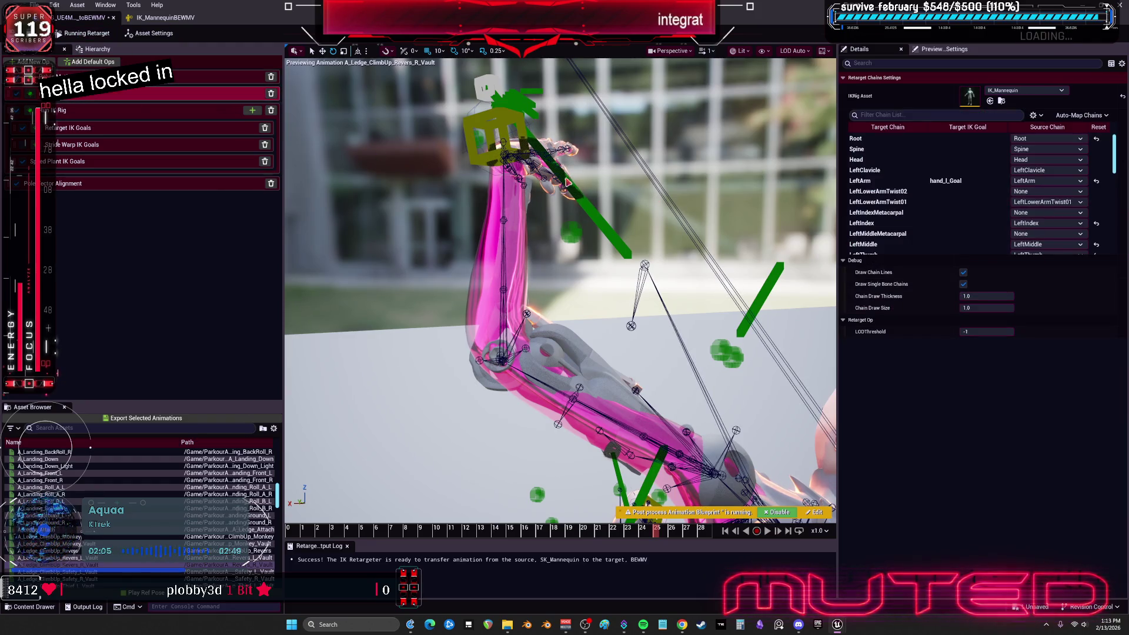
{"action": "left_click", "coordinate": [882, 181]}
{"action": "left_click", "coordinate": [987, 308]}
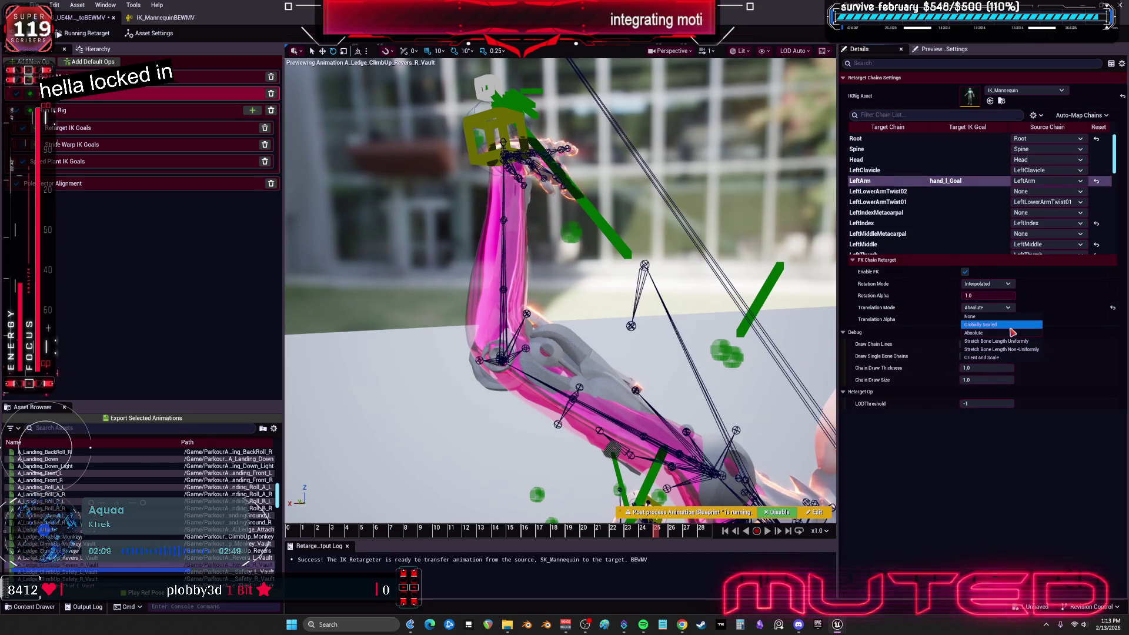
{"action": "left_click", "coordinate": [1011, 327]}
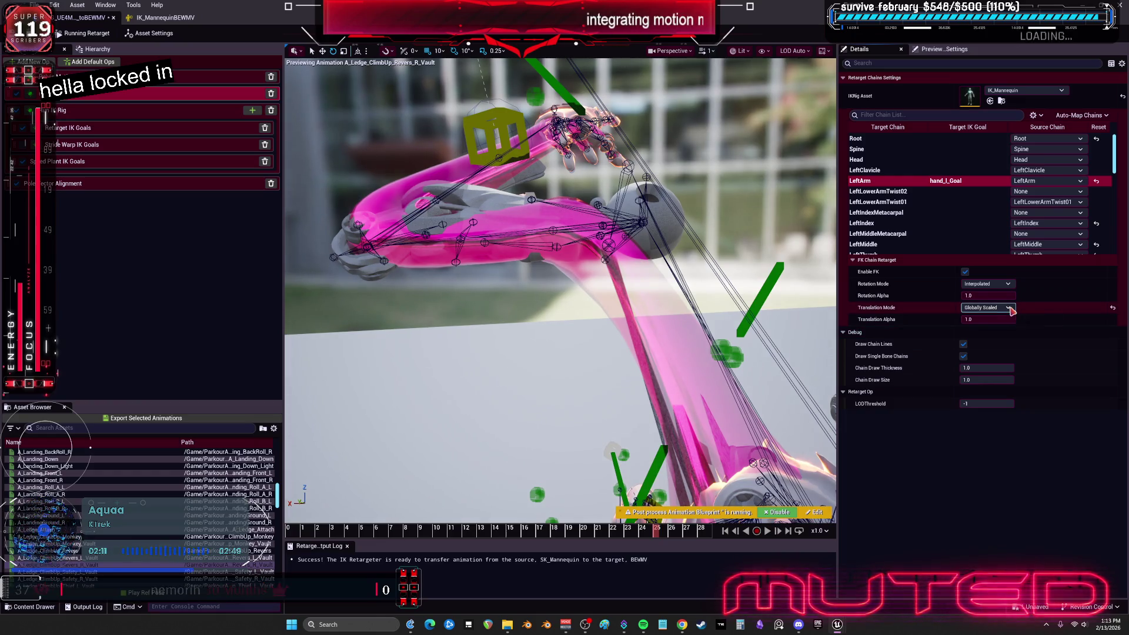
{"action": "left_click", "coordinate": [1011, 309]}
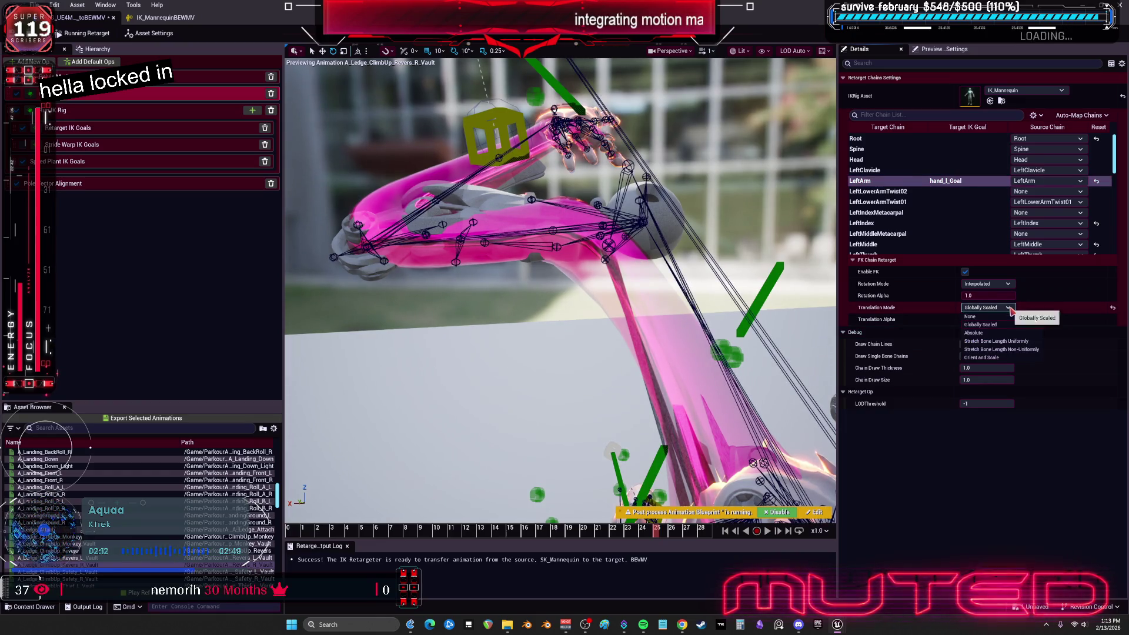
{"action": "left_click", "coordinate": [1017, 342]}
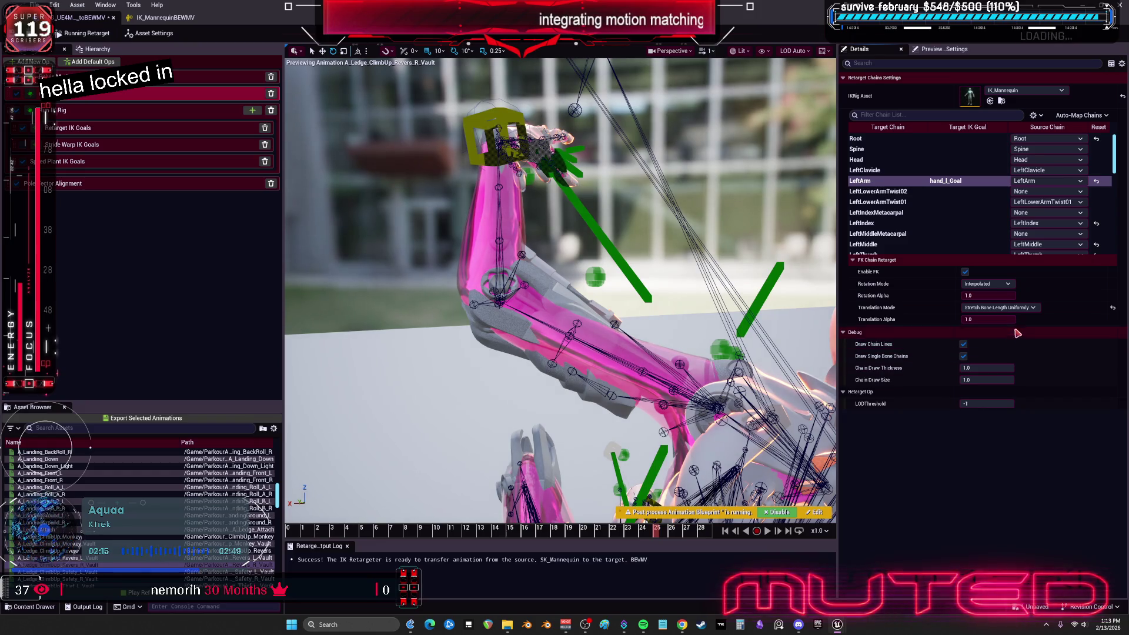
{"action": "left_click", "coordinate": [1018, 308]}
{"action": "left_click", "coordinate": [1020, 350]}
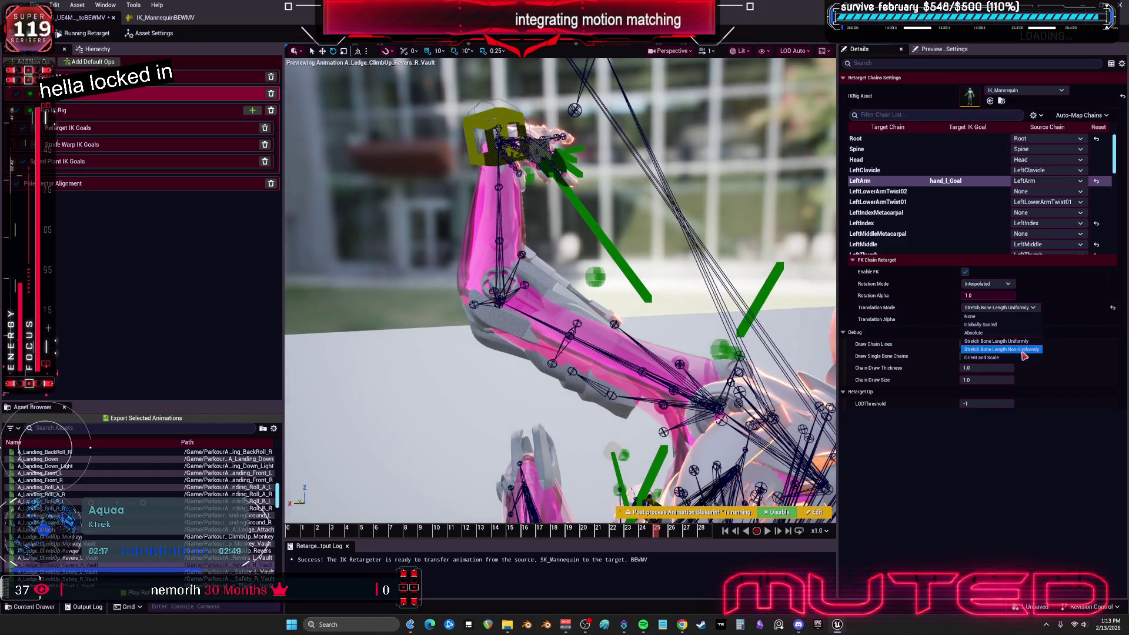
{"action": "left_click", "coordinate": [1006, 308]}
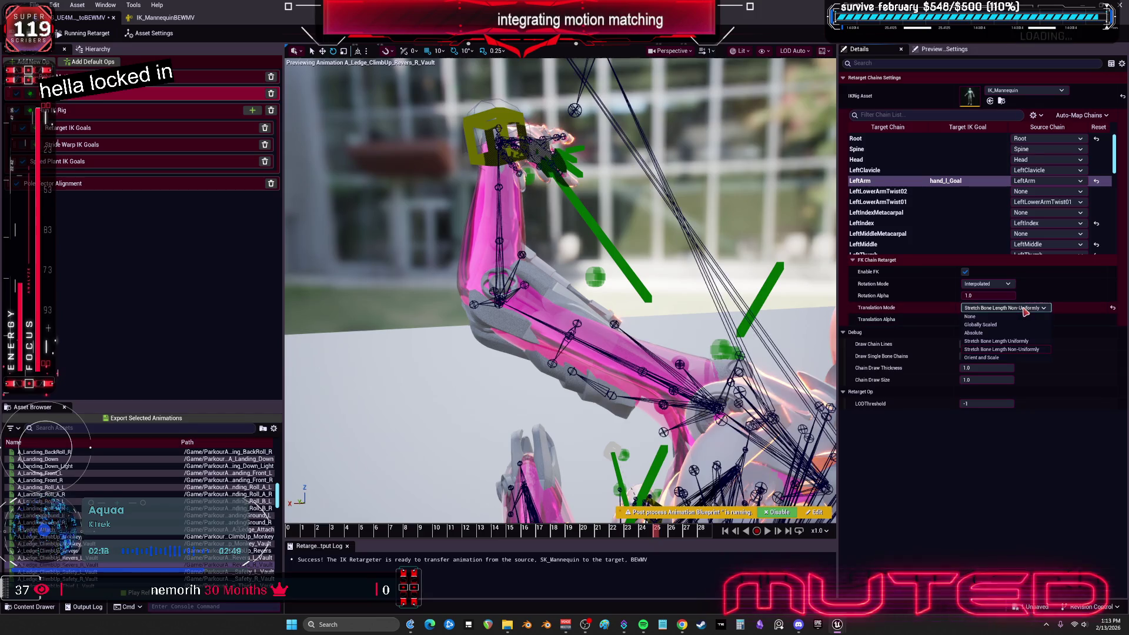
{"action": "left_click", "coordinate": [1019, 363]}
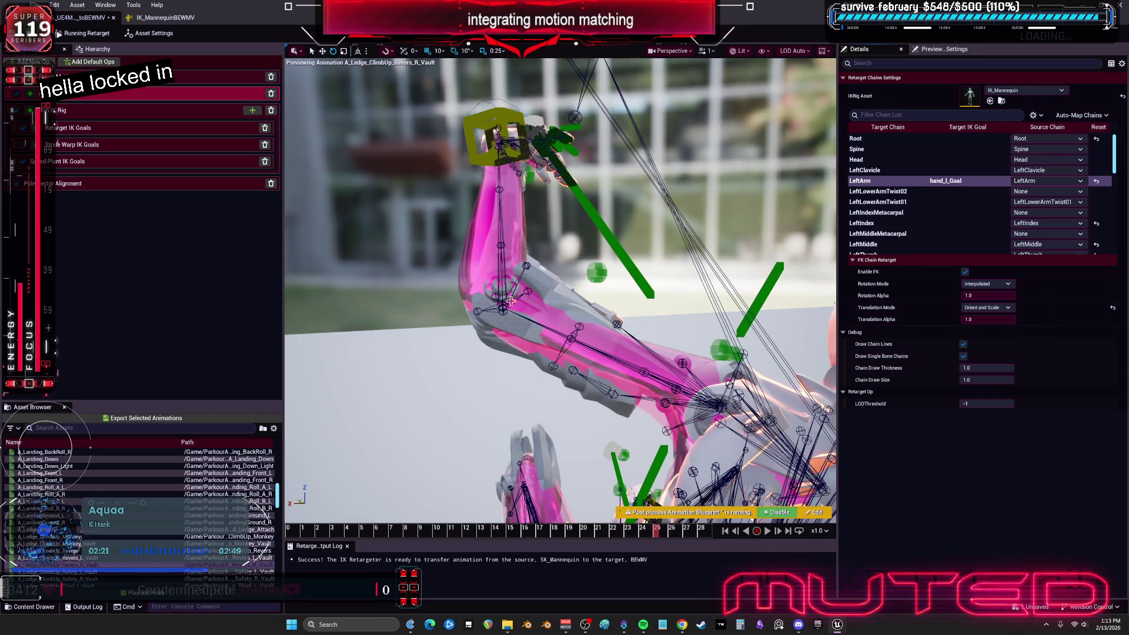
- Give the RightArm, RightLeg and LeftLeg chains Orient and Scale translation too
{"action": "scroll", "coordinate": [905, 200], "scroll_direction": "down", "scroll_amount": 5}
{"action": "left_click", "coordinate": [905, 213]}
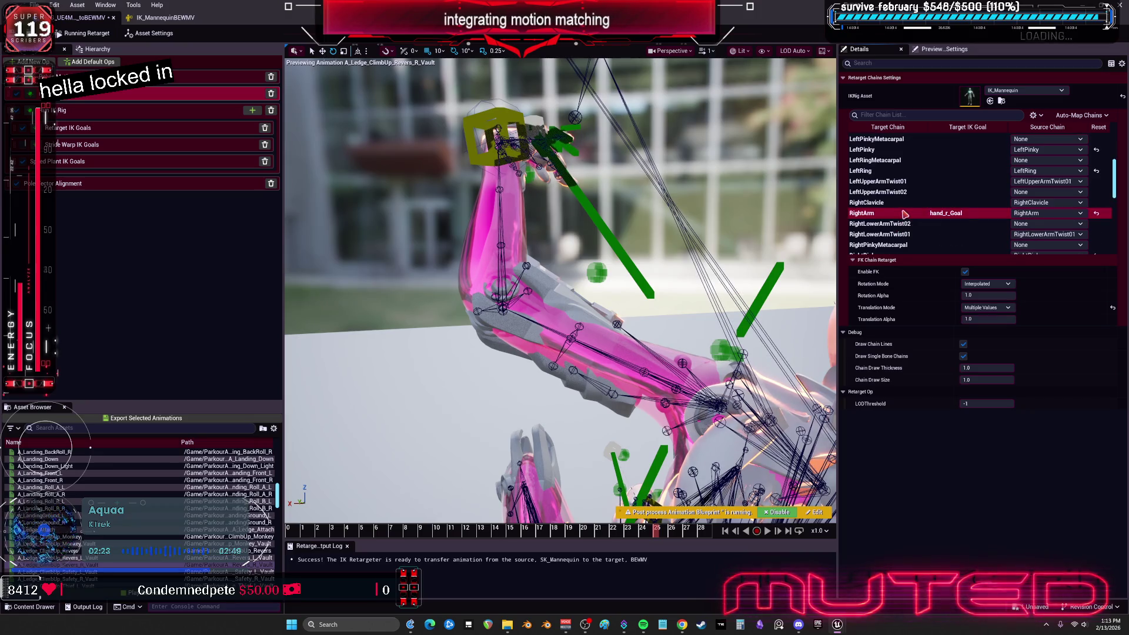
{"action": "scroll", "coordinate": [941, 200], "scroll_direction": "down", "scroll_amount": 5}
{"action": "left_click", "coordinate": [963, 196]}
{"action": "scroll", "coordinate": [962, 194], "scroll_direction": "down", "scroll_amount": 2}
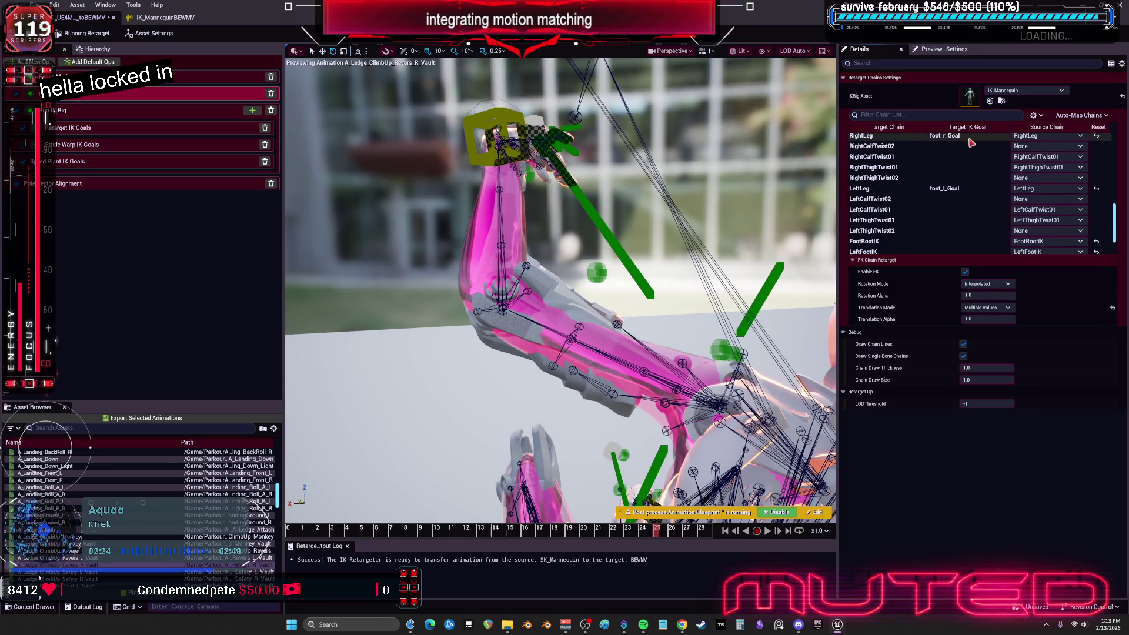
{"action": "left_click", "coordinate": [963, 189], "text": "ctrl"}
{"action": "left_click", "coordinate": [988, 307]}
{"action": "left_click", "coordinate": [1007, 363]}
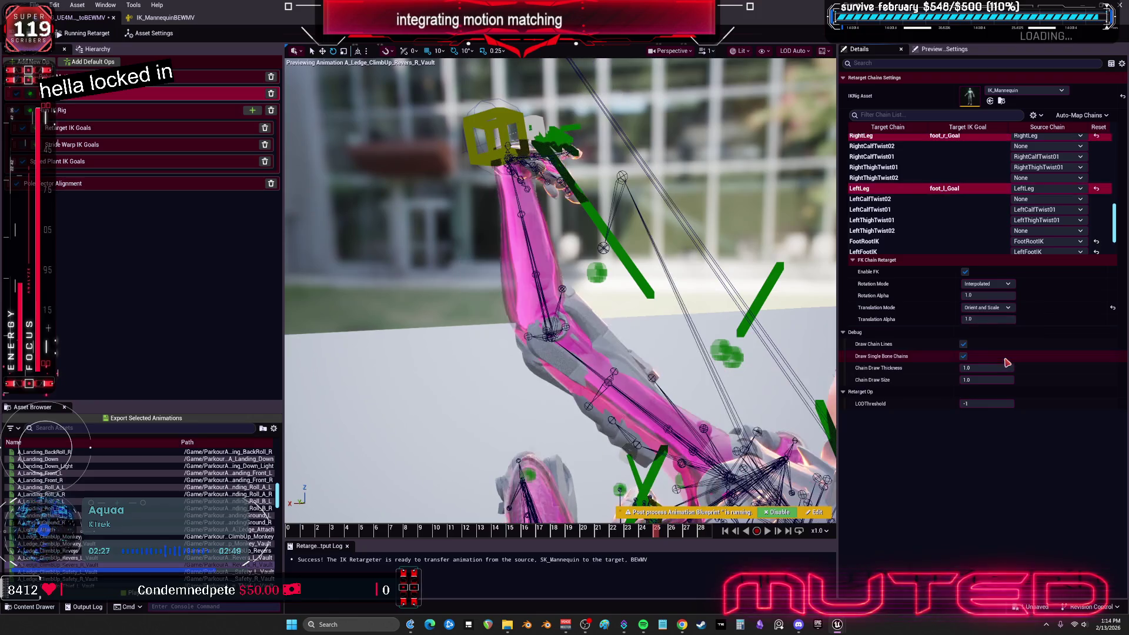
{"action": "scroll", "coordinate": [666, 304], "scroll_direction": "down", "scroll_amount": 5}
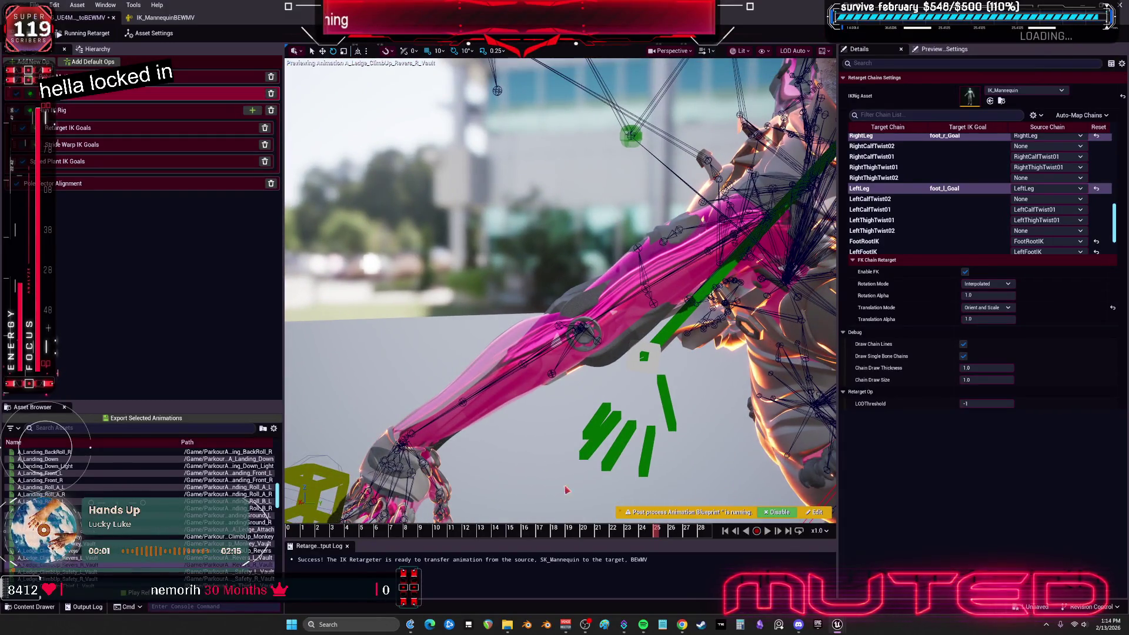
{"action": "mouse_move", "coordinate": [657, 530]}
{"action": "left_mouse_down"}
{"action": "mouse_move", "coordinate": [587, 549]}
{"action": "mouse_move", "coordinate": [451, 533]}
{"action": "left_mouse_up"}
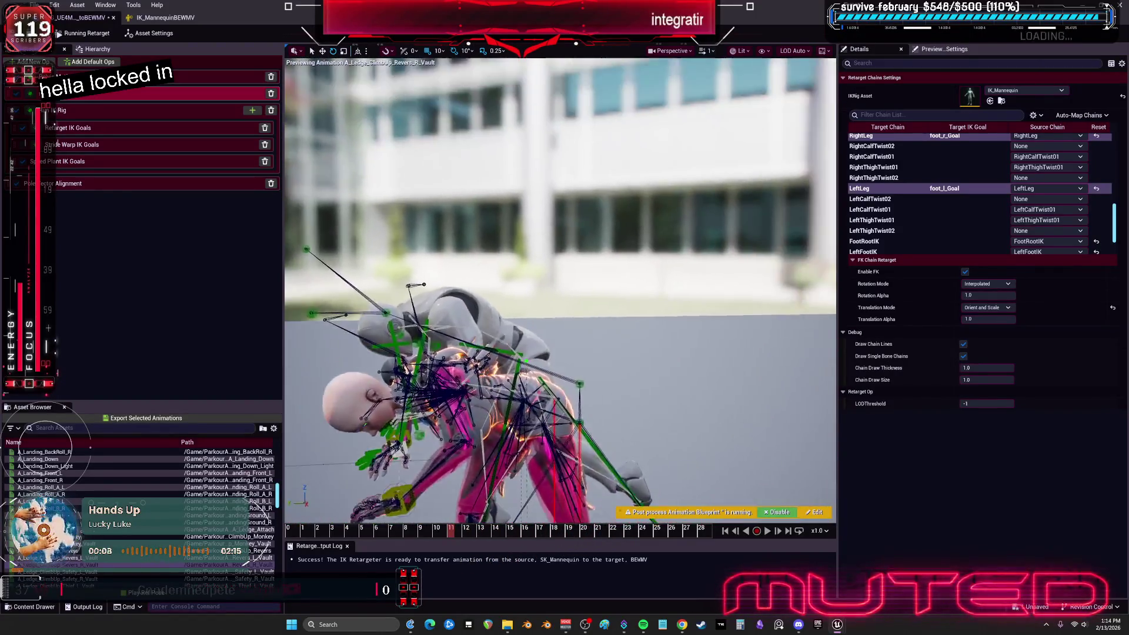
{"action": "left_click_drag", "start_coordinate": [451, 546], "coordinate": [269, 486]}
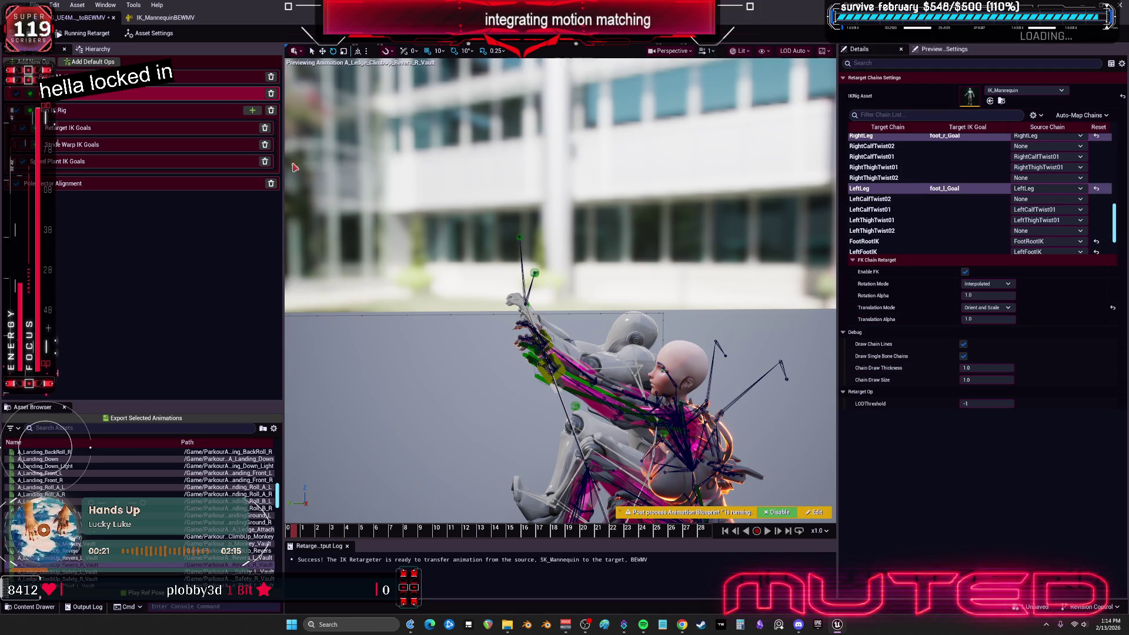
- Set the LeftArm IK goal's Extension to 1.1 in Retarget IK Goals
{"action": "left_click", "coordinate": [94, 112]}
{"action": "left_click", "coordinate": [892, 141]}
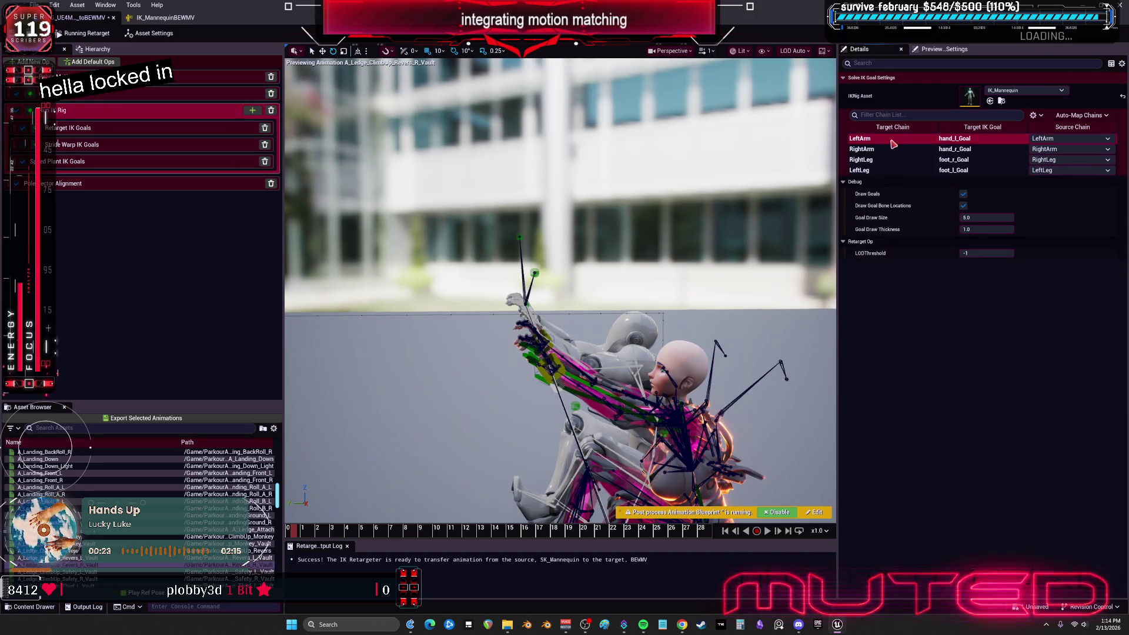
{"action": "left_click", "coordinate": [892, 152]}
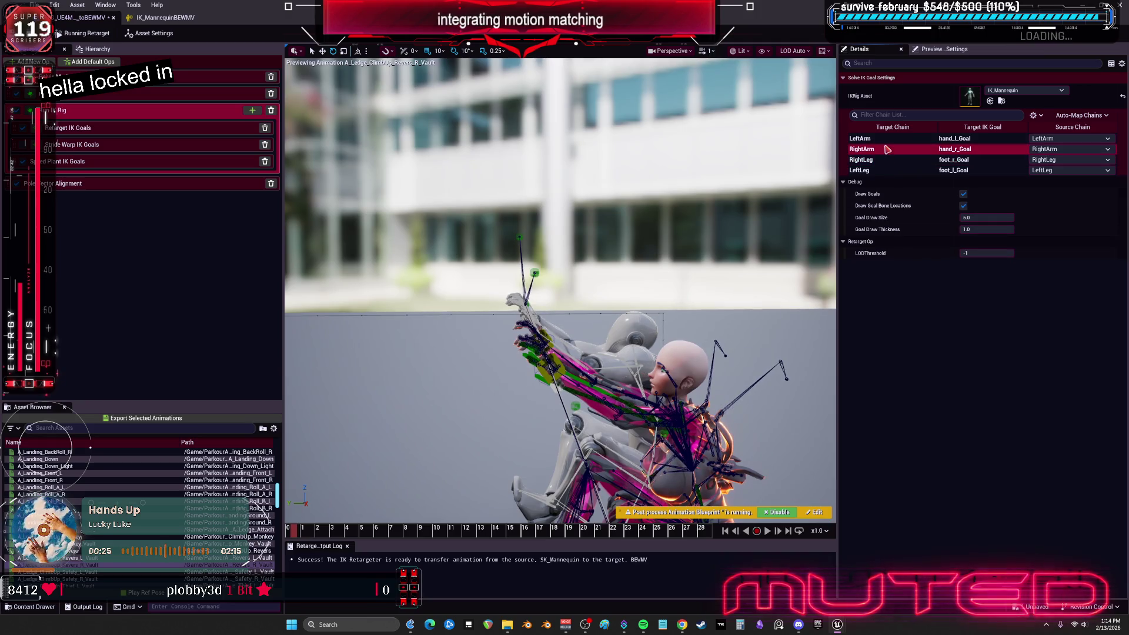
{"action": "left_click", "coordinate": [84, 131]}
{"action": "left_click", "coordinate": [894, 113]}
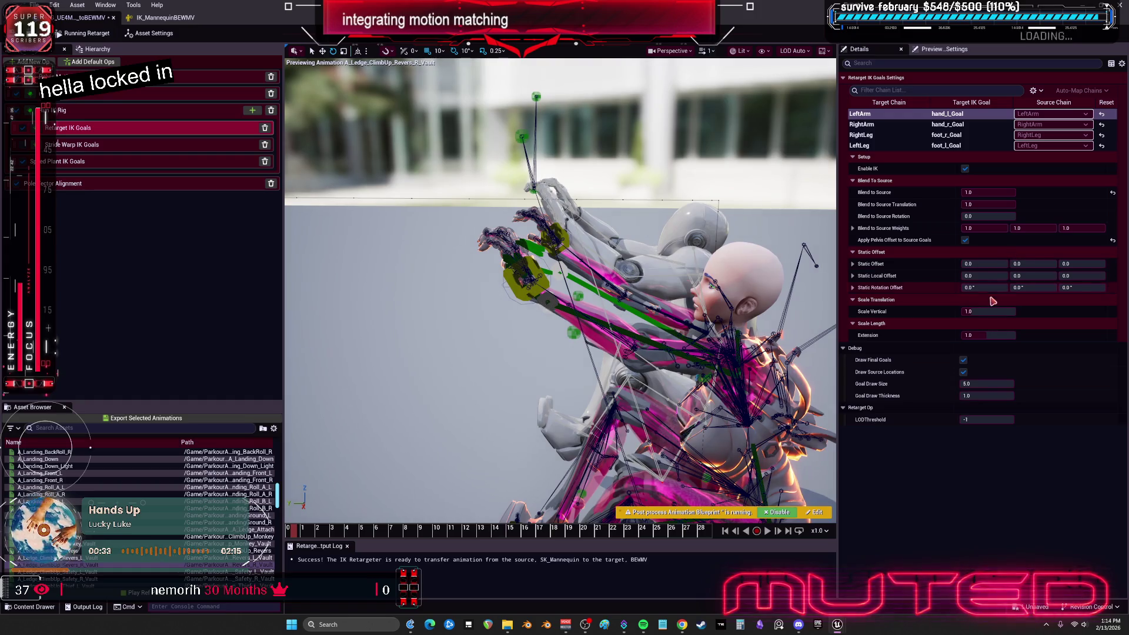
{"action": "left_click_drag", "start_coordinate": [994, 335], "coordinate": [994, 336]}
{"action": "left_click", "coordinate": [994, 336]}
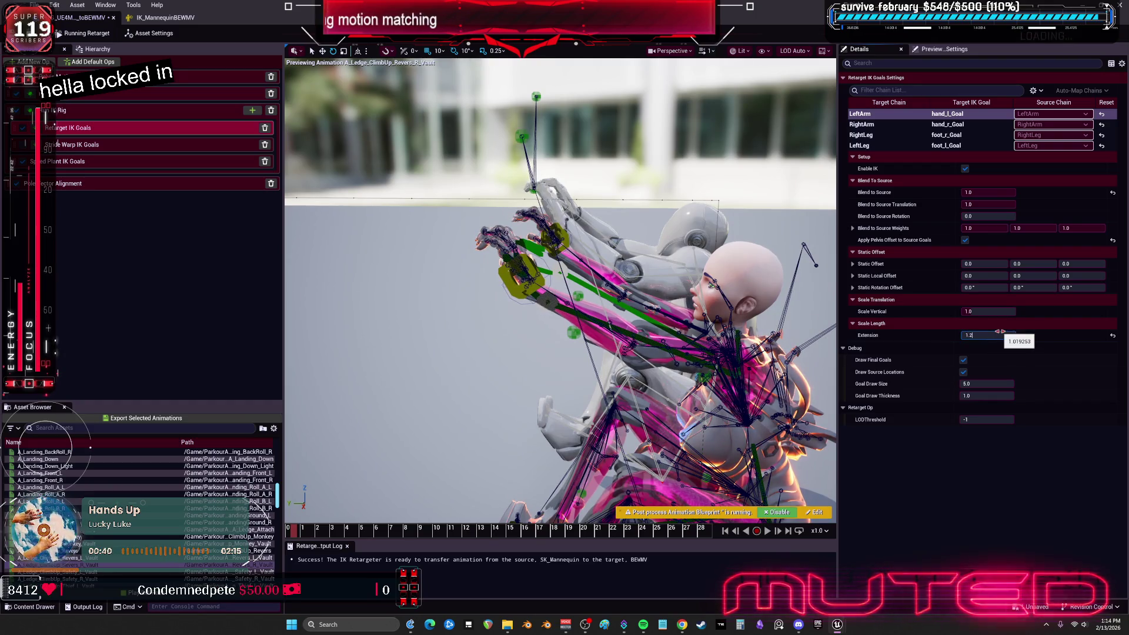
{"action": "key", "text": "Return"}
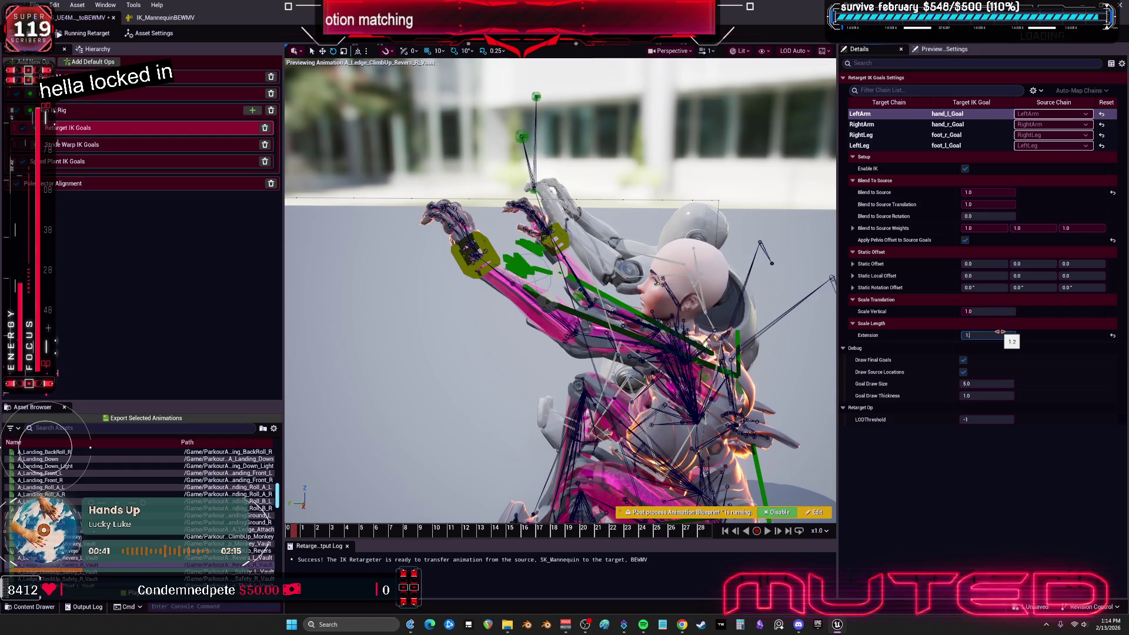
{"action": "type", "text": ".1"}
{"action": "key", "text": "Return"}
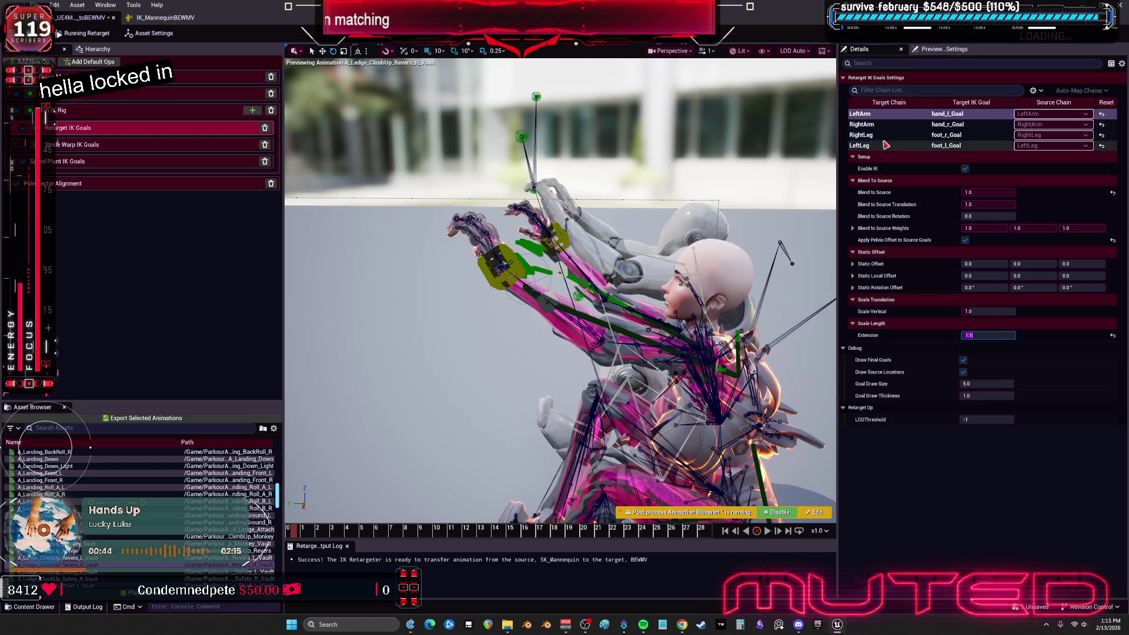
- Set the RightArm goal's Extension to 1.1 as well and select the RightLeg goal
{"action": "left_click", "coordinate": [882, 125]}
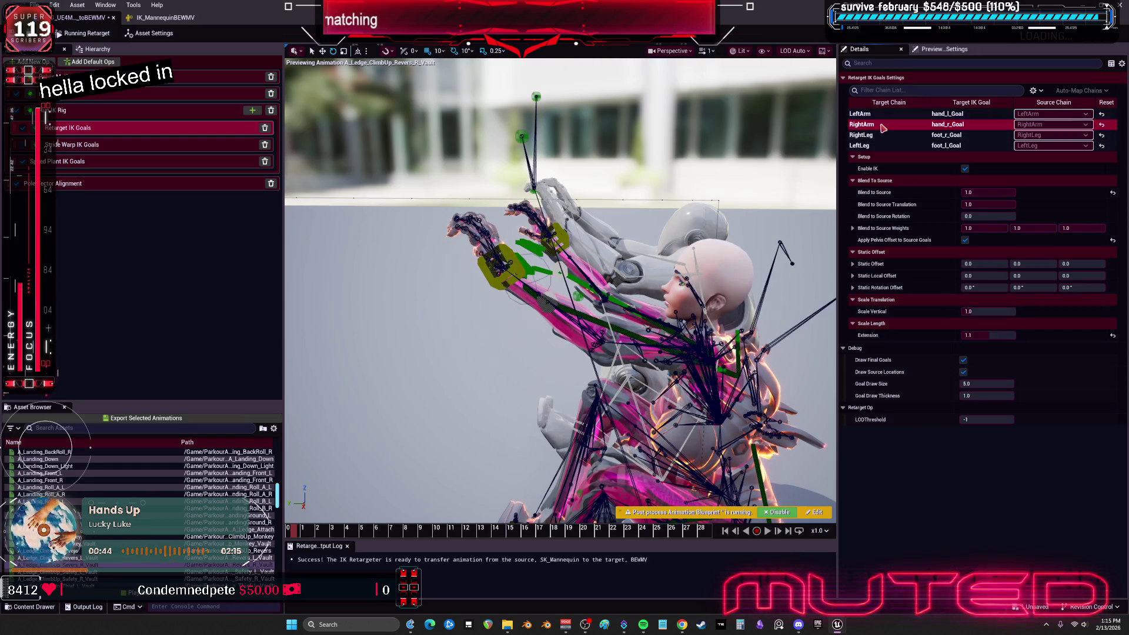
{"action": "left_click", "coordinate": [1004, 336]}
{"action": "type", "text": ".1"}
{"action": "key", "text": "Return"}
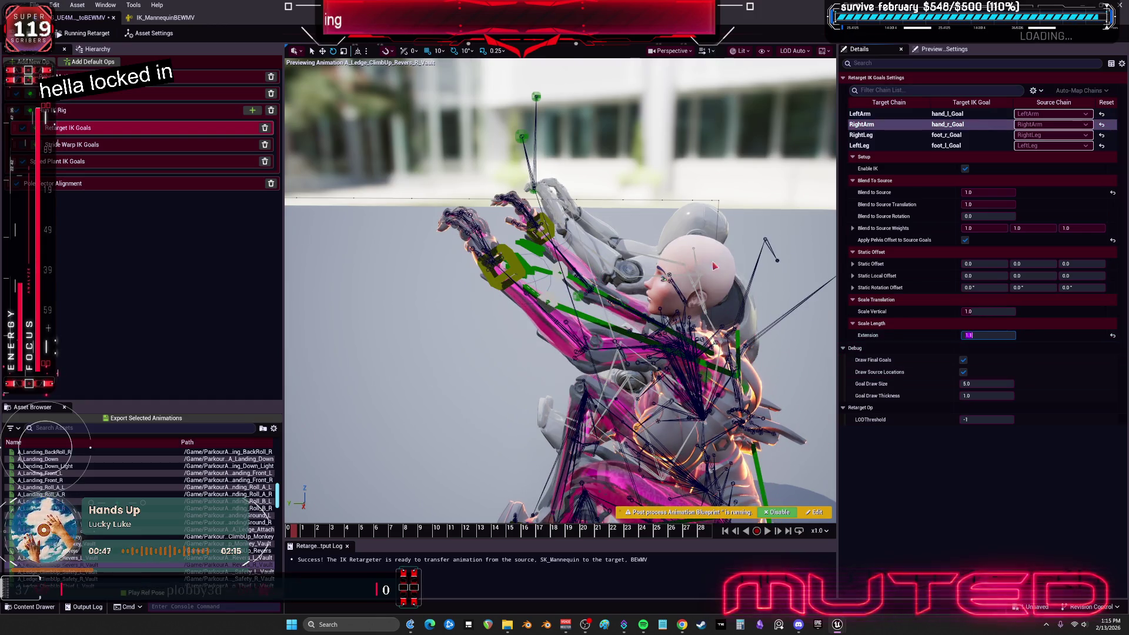
{"action": "left_click", "coordinate": [887, 136]}
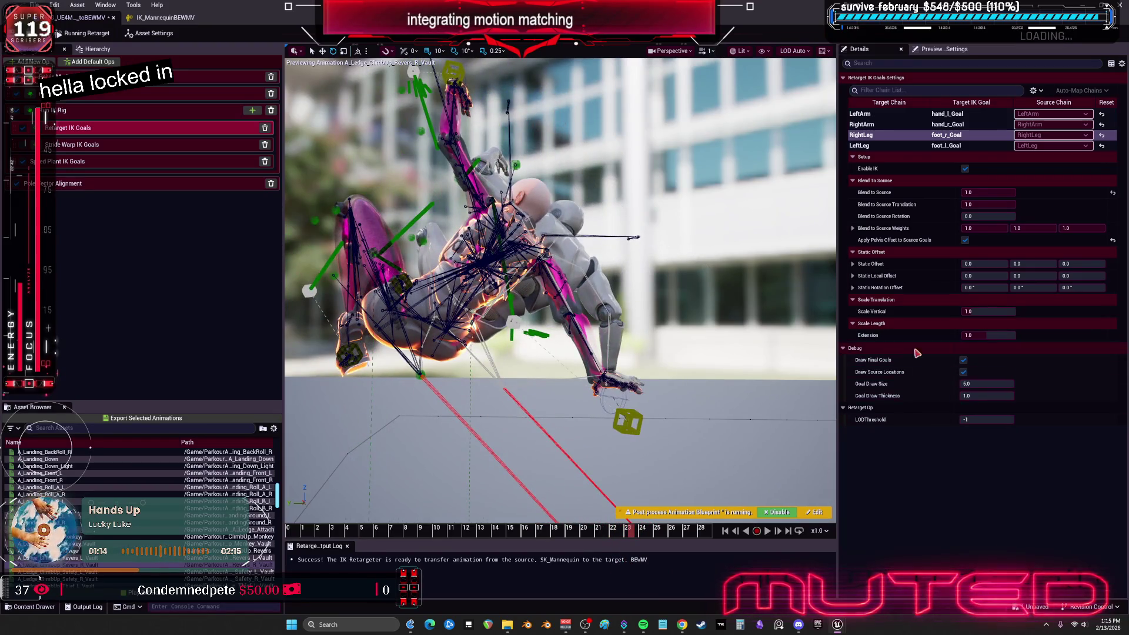
- Look through the Retarget IK Goals, Solve IK Rig and Speed Plant IK Goals op settings
{"action": "left_click", "coordinate": [627, 431]}
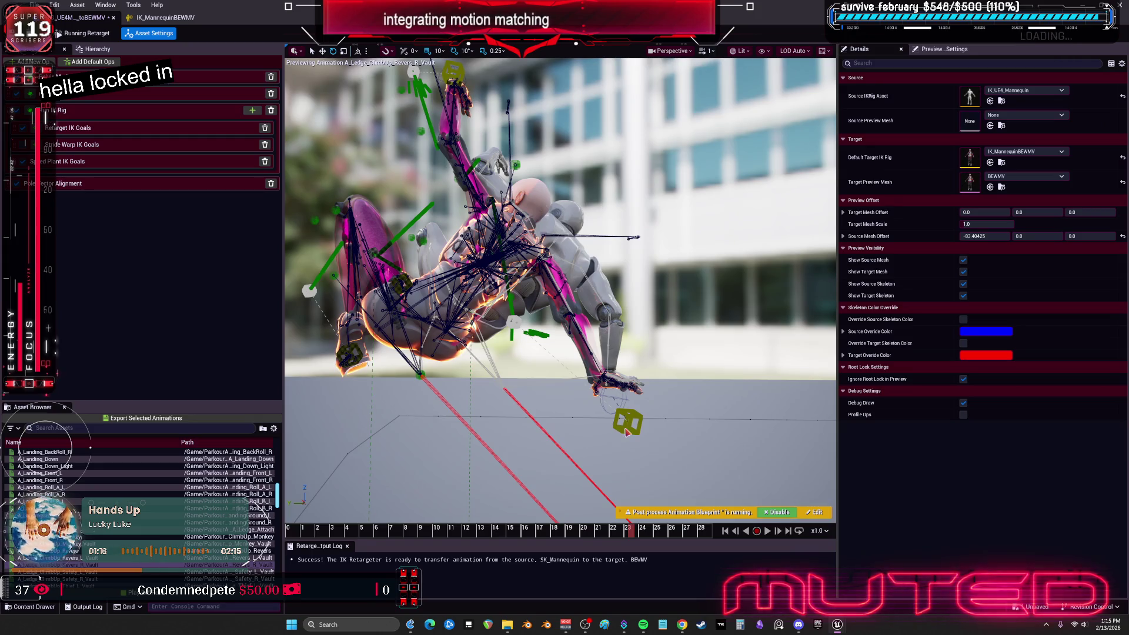
{"action": "left_click", "coordinate": [82, 127]}
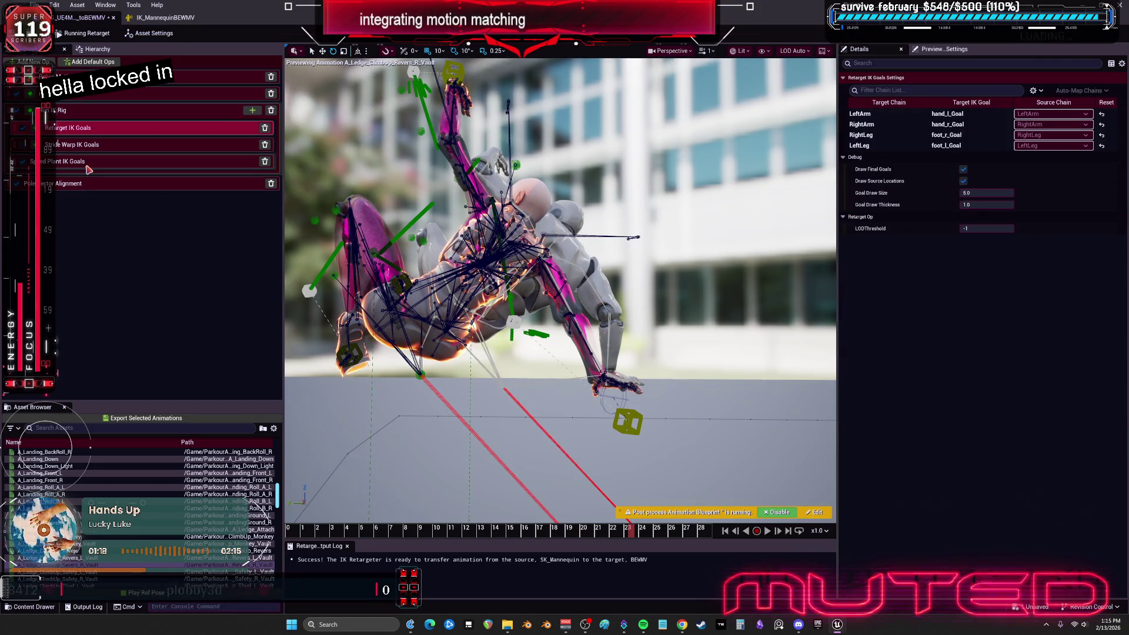
{"action": "left_click", "coordinate": [114, 113]}
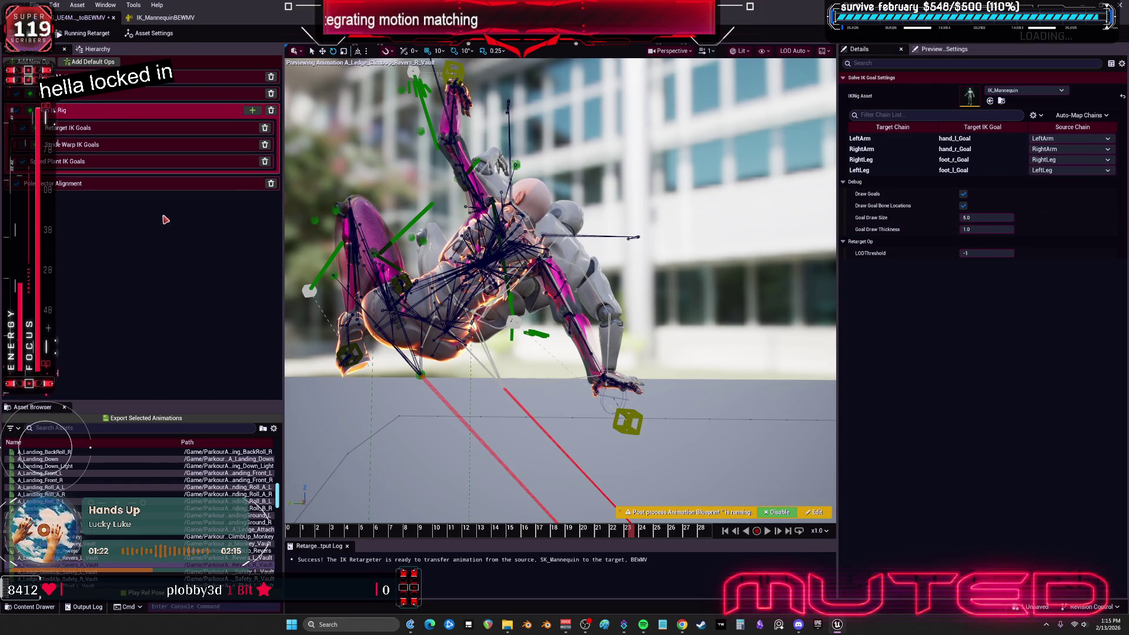
{"action": "left_click", "coordinate": [87, 162]}
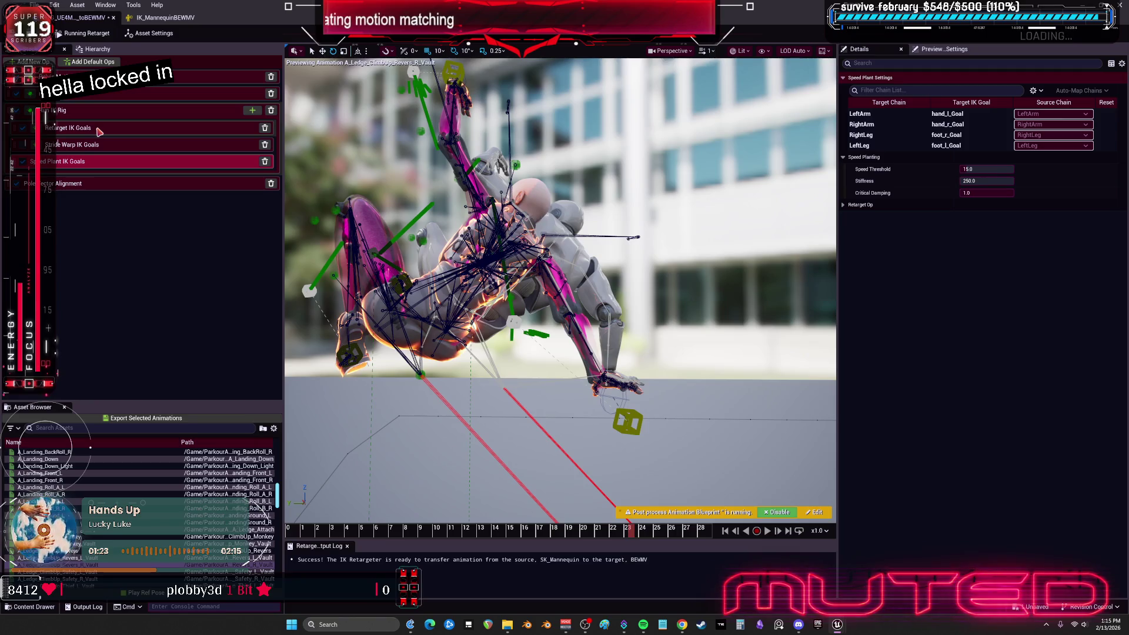
{"action": "left_click", "coordinate": [889, 146]}
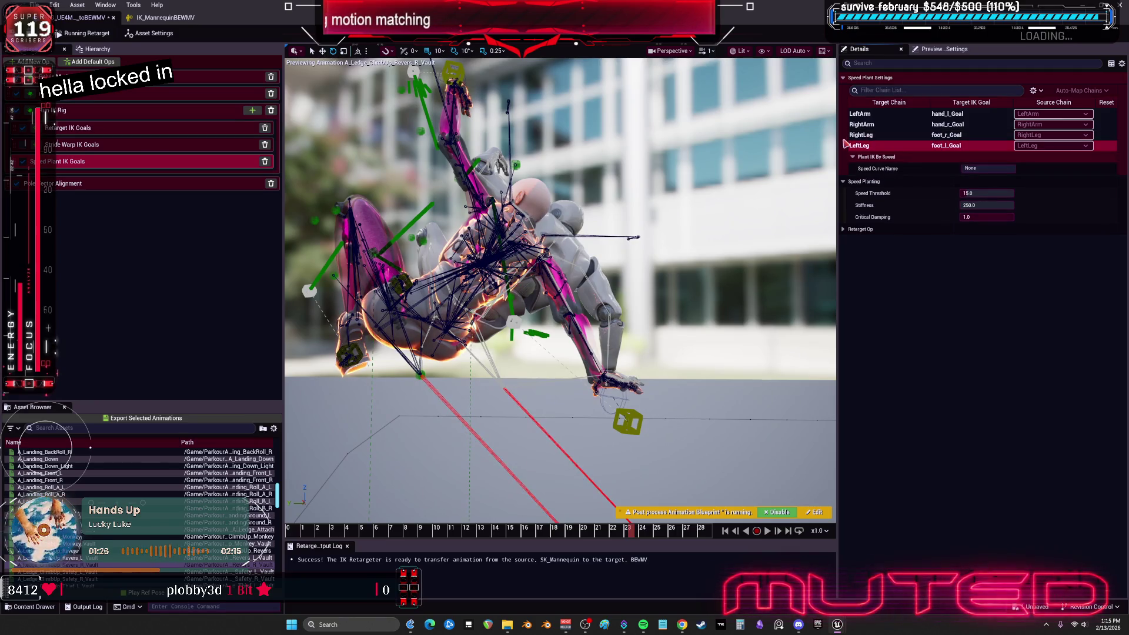
{"action": "left_click", "coordinate": [994, 114]}
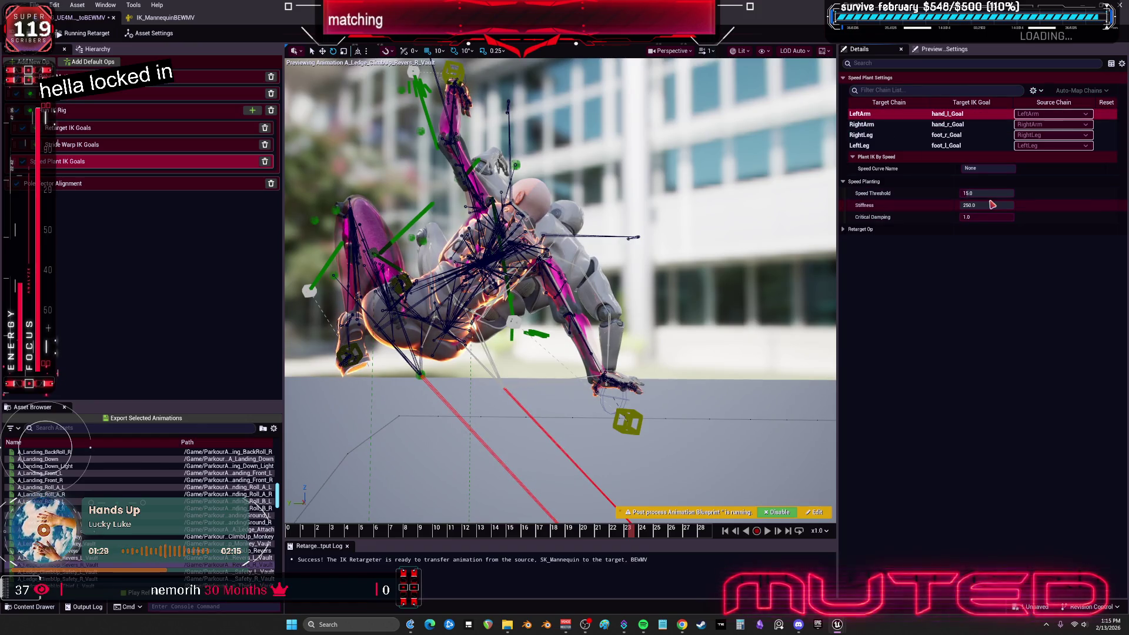
- Raise speed plant Stiffness to about 4160 and Speed Threshold to about 46.4 while scrubbing the vault
{"action": "mouse_move", "coordinate": [993, 205]}
{"action": "left_mouse_down"}
{"action": "mouse_move", "coordinate": [1017, 205]}
{"action": "mouse_move", "coordinate": [986, 193]}
{"action": "left_mouse_up"}
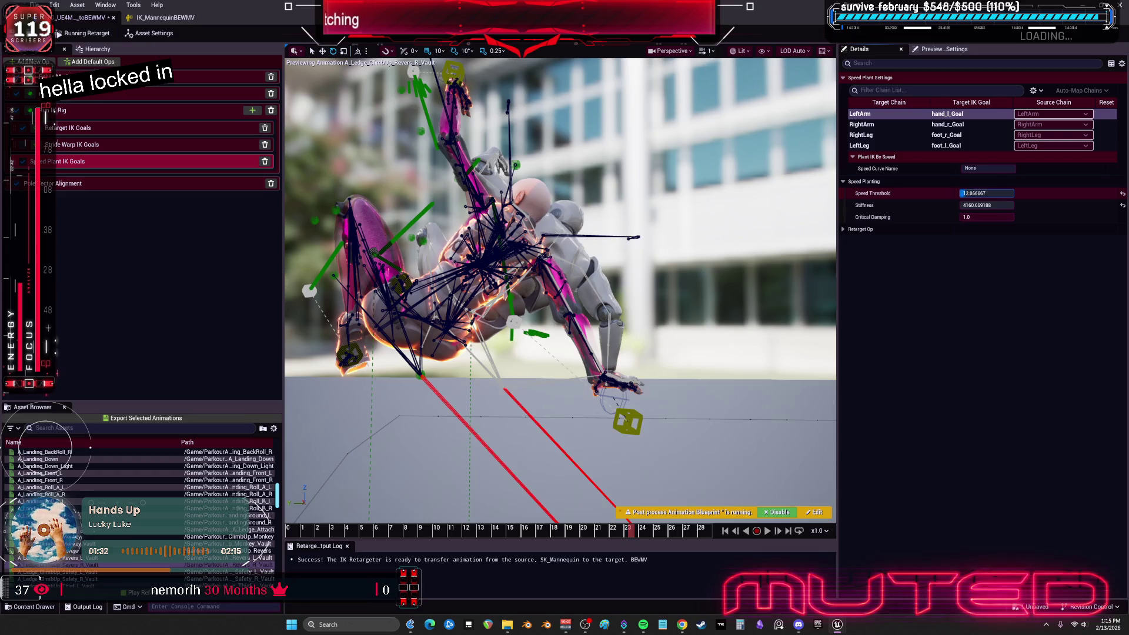
{"action": "left_click", "coordinate": [479, 423]}
{"action": "mouse_move", "coordinate": [623, 538]}
{"action": "left_mouse_down"}
{"action": "mouse_move", "coordinate": [412, 532]}
{"action": "mouse_move", "coordinate": [523, 553]}
{"action": "mouse_move", "coordinate": [480, 547]}
{"action": "left_mouse_up"}
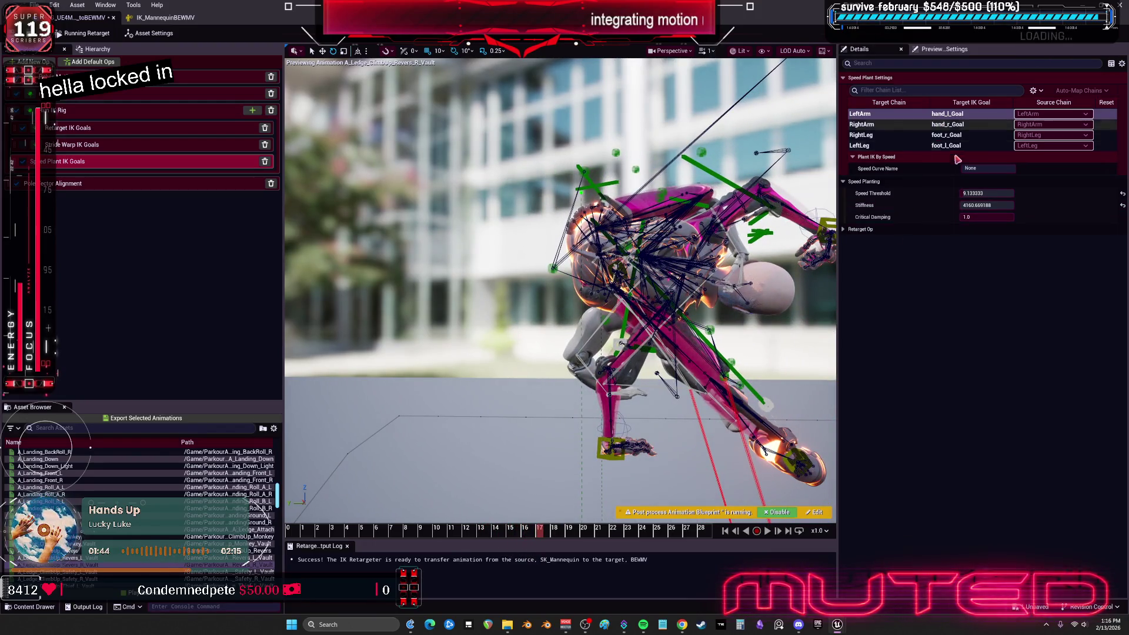
{"action": "left_click", "coordinate": [980, 193]}
{"action": "type", "text": "0.0"}
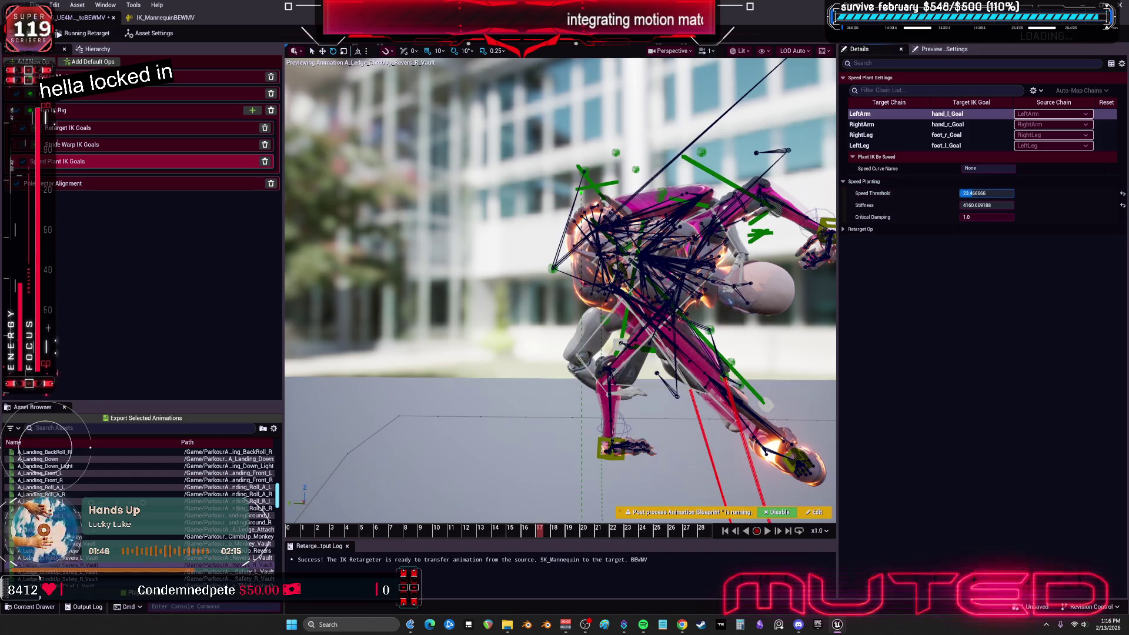
{"action": "left_click_drag", "start_coordinate": [987, 193], "coordinate": [721, 455]}
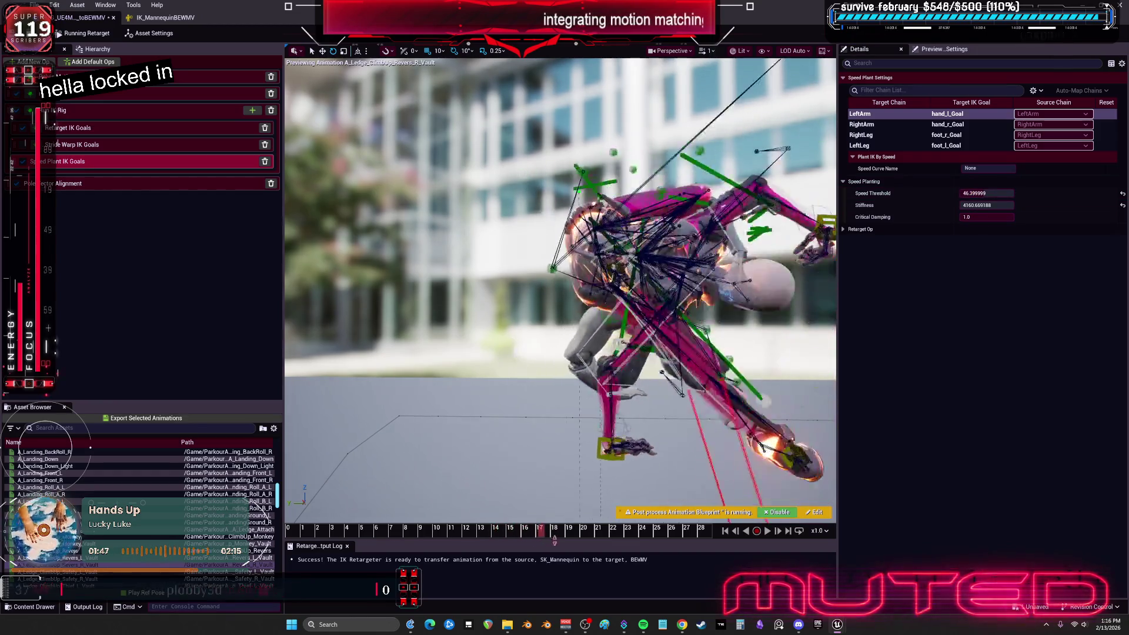
{"action": "left_click", "coordinate": [1000, 193]}
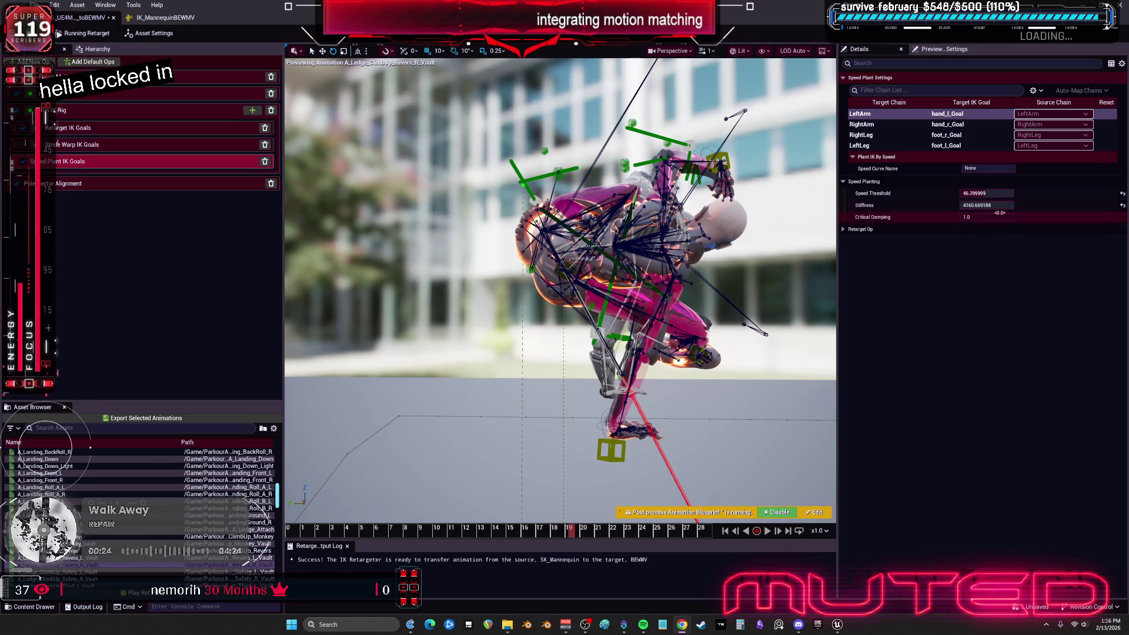
- Reset Speed Threshold to 15.0 and Stiffness to 250.0, then scrub the vault to frame 13
{"action": "left_click", "coordinate": [994, 193]}
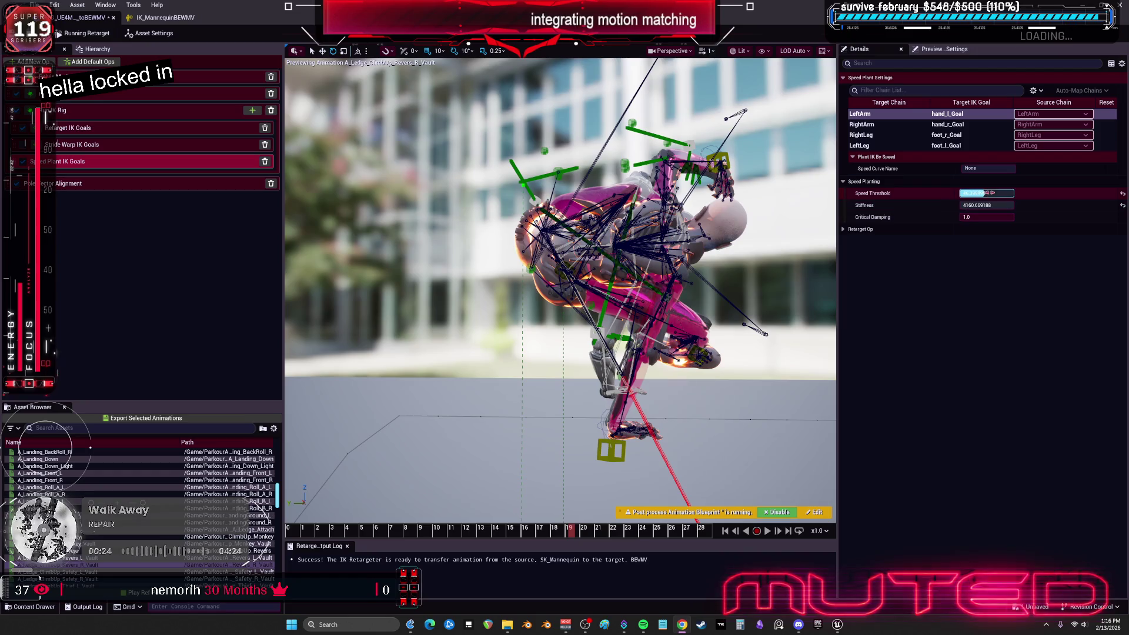
{"action": "left_click", "coordinate": [1123, 193]}
{"action": "left_click", "coordinate": [1122, 206]}
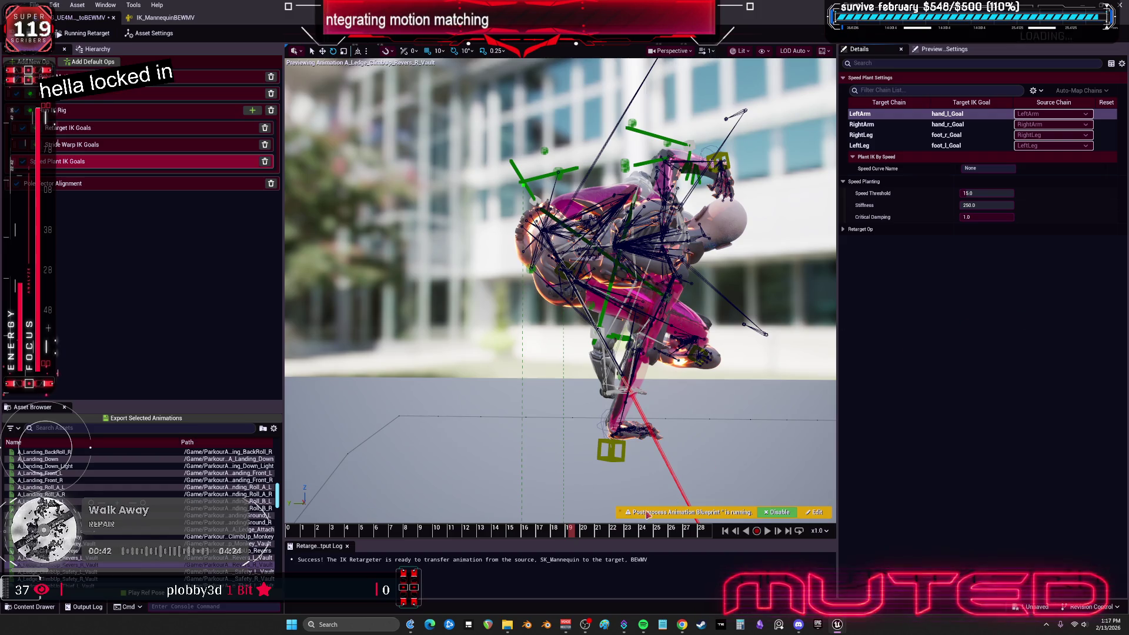
{"action": "mouse_move", "coordinate": [573, 531]}
{"action": "left_mouse_down"}
{"action": "mouse_move", "coordinate": [486, 550]}
{"action": "mouse_move", "coordinate": [634, 569]}
{"action": "left_mouse_up"}
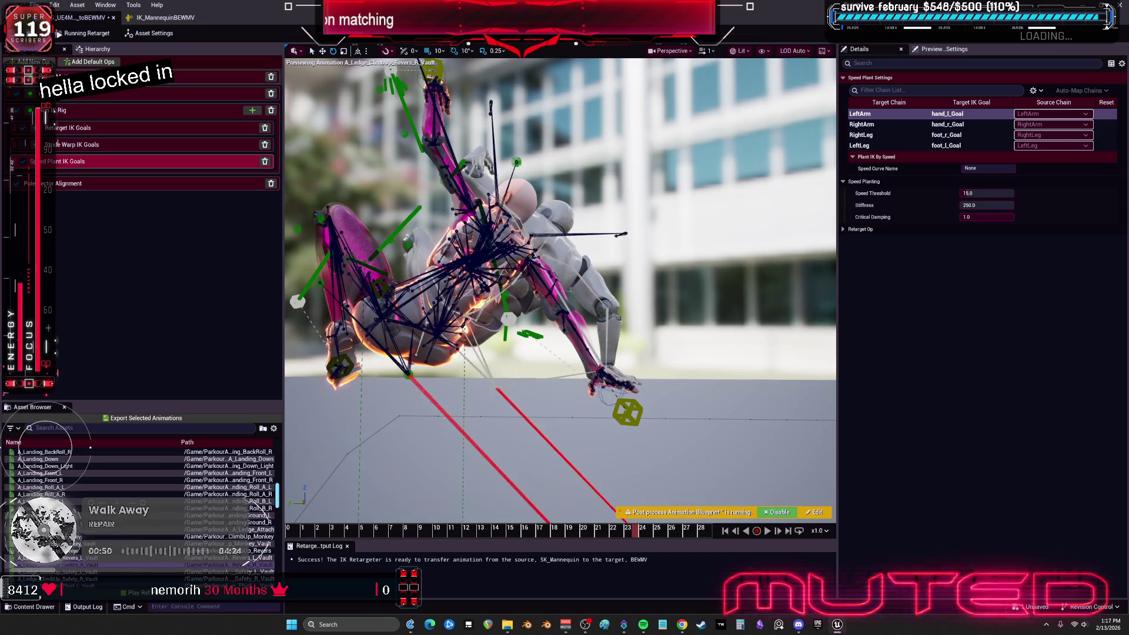
- Review the Pelvis op with Scale Horizontal left at 1.0, then select Stride Warp IK Goals
{"action": "left_click", "coordinate": [177, 76]}
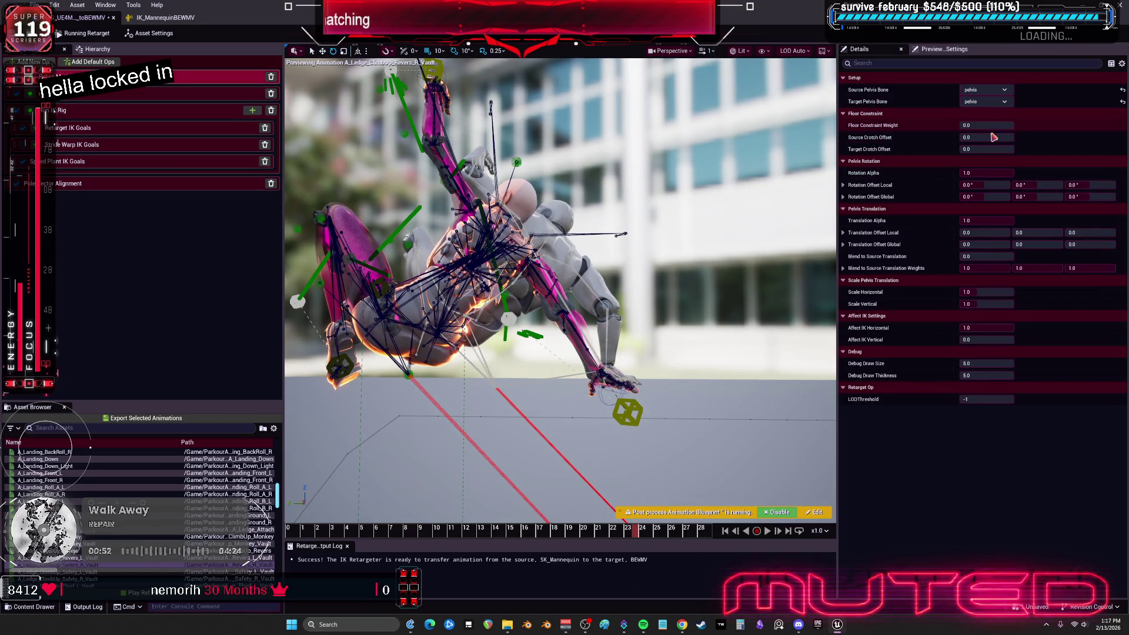
{"action": "left_click", "coordinate": [964, 293]}
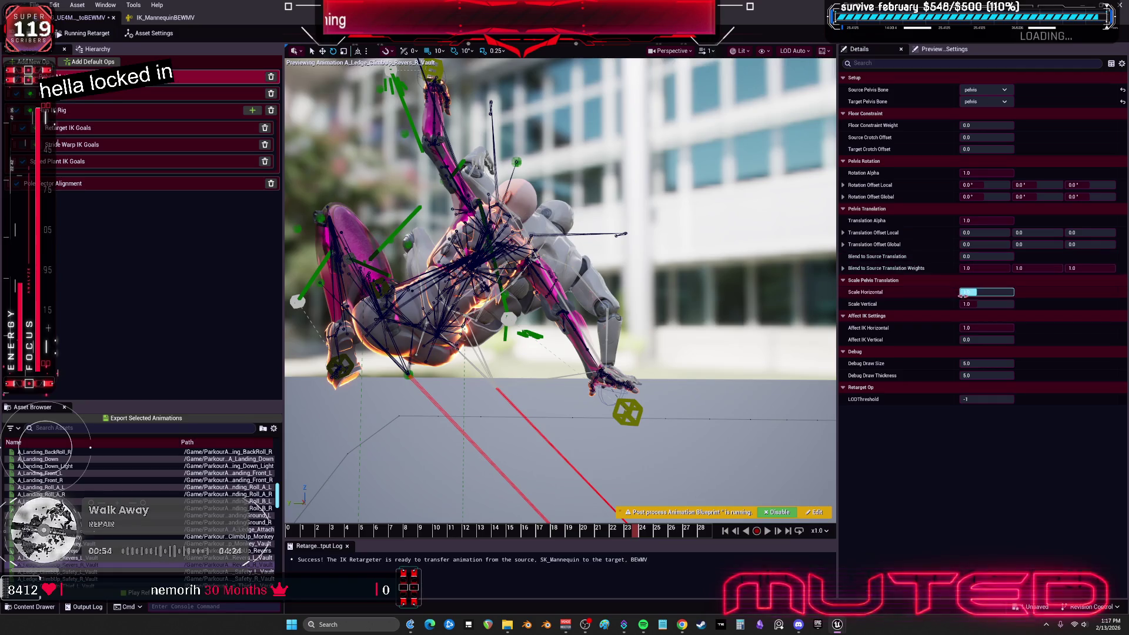
{"action": "key", "text": "Return"}
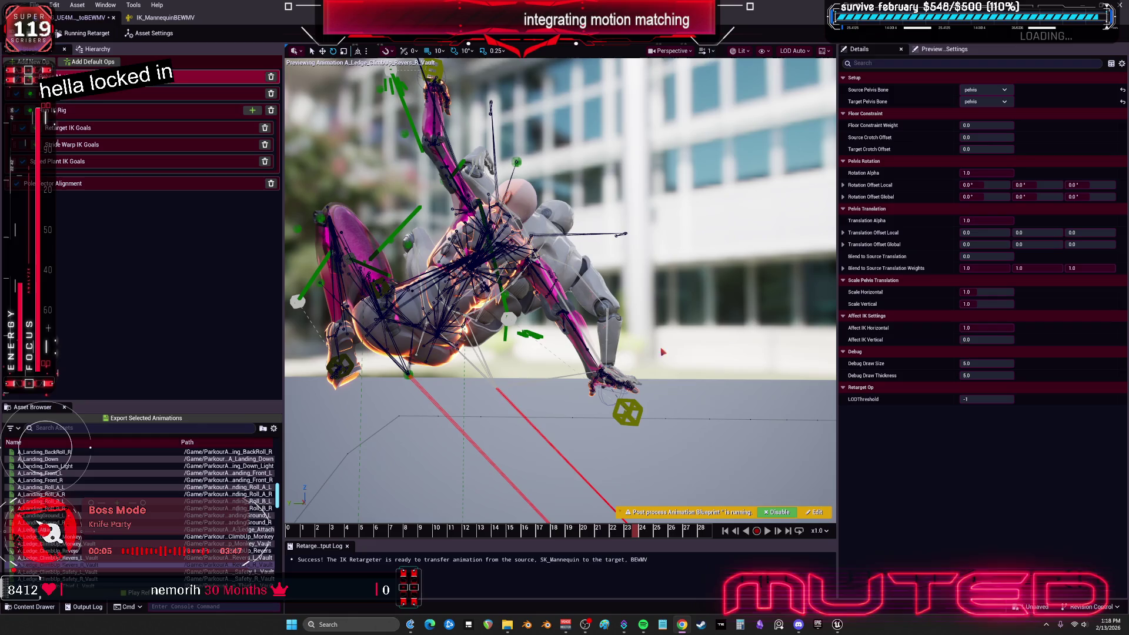
{"action": "mouse_move", "coordinate": [624, 533]}
{"action": "left_mouse_down"}
{"action": "mouse_move", "coordinate": [456, 533]}
{"action": "mouse_move", "coordinate": [616, 551]}
{"action": "left_mouse_up"}
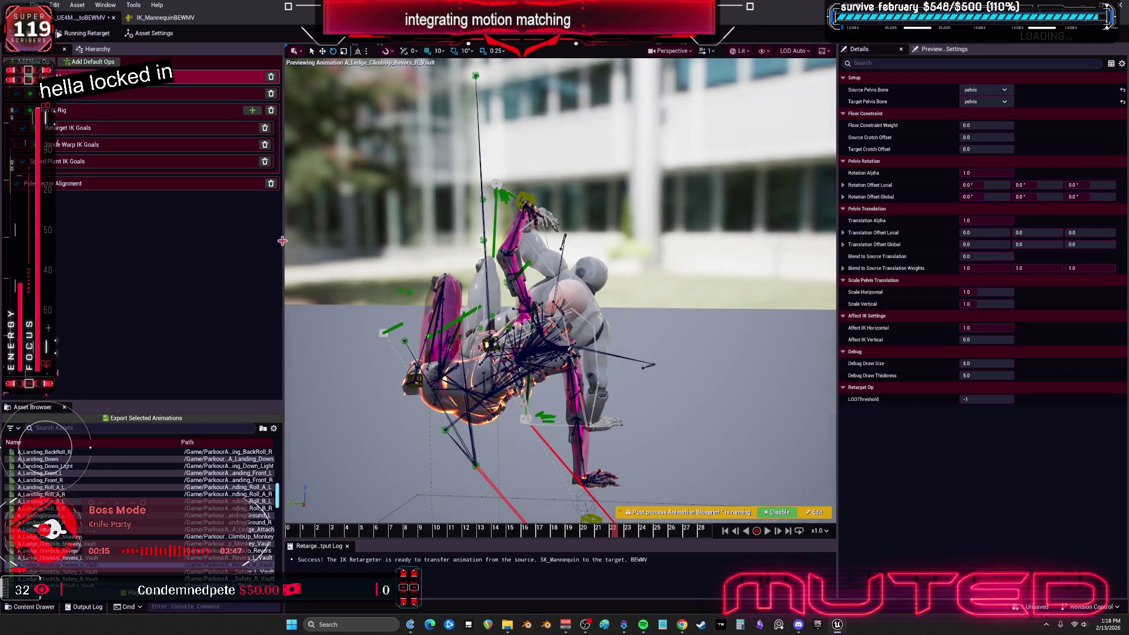
{"action": "left_click_drag", "start_coordinate": [90, 147], "coordinate": [22, 151]}
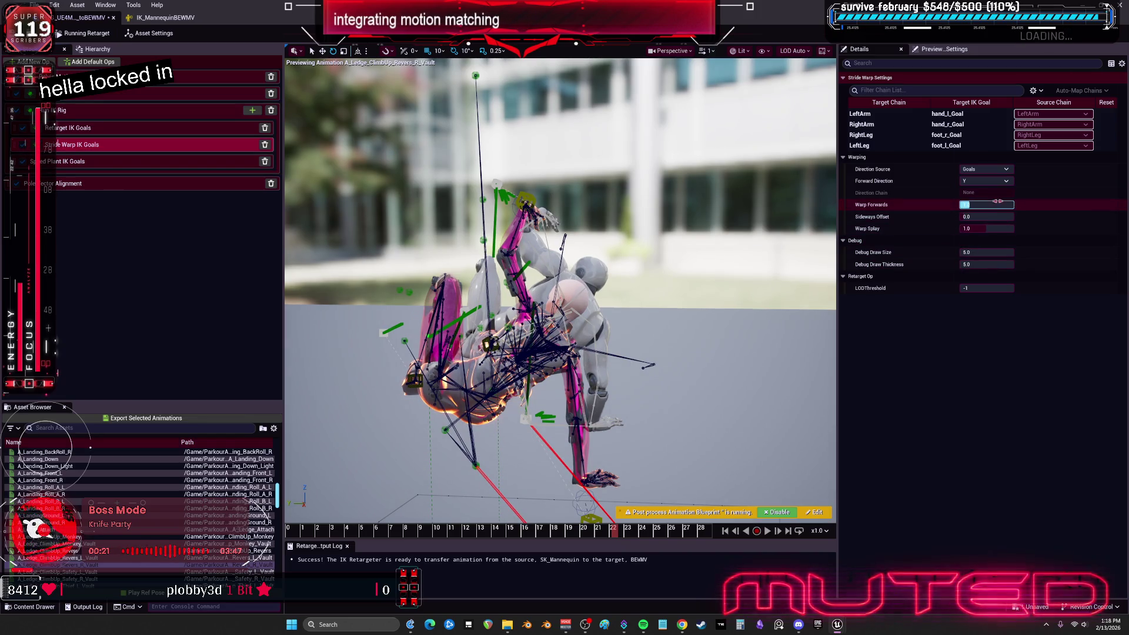
{"action": "left_click", "coordinate": [989, 218]}
{"action": "key", "text": "Return"}
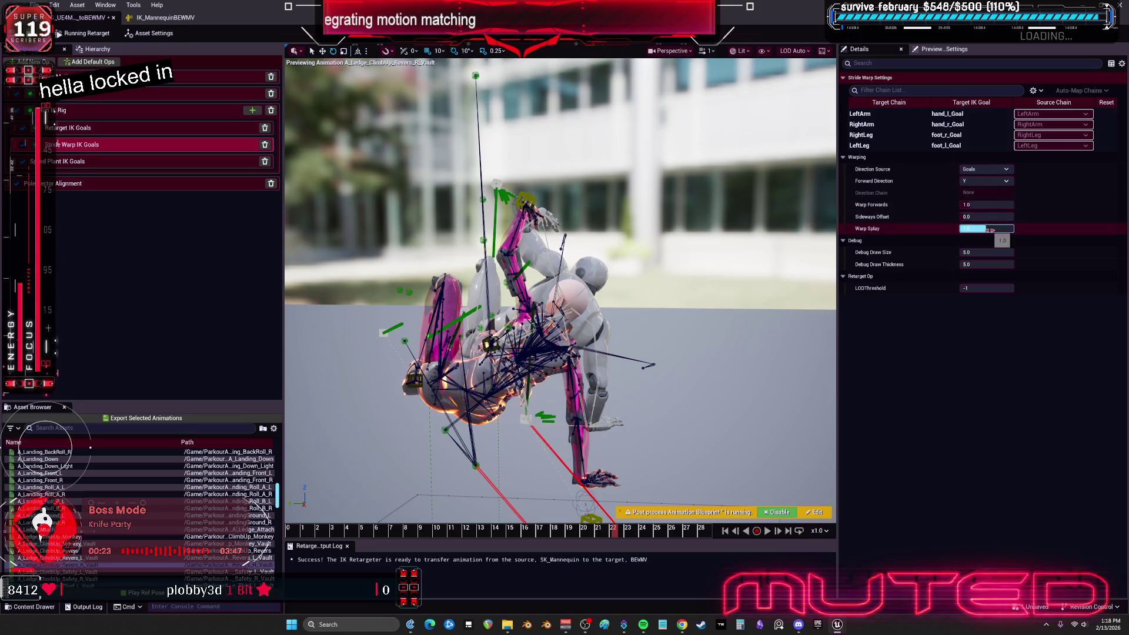
{"action": "mouse_move", "coordinate": [875, 232]}
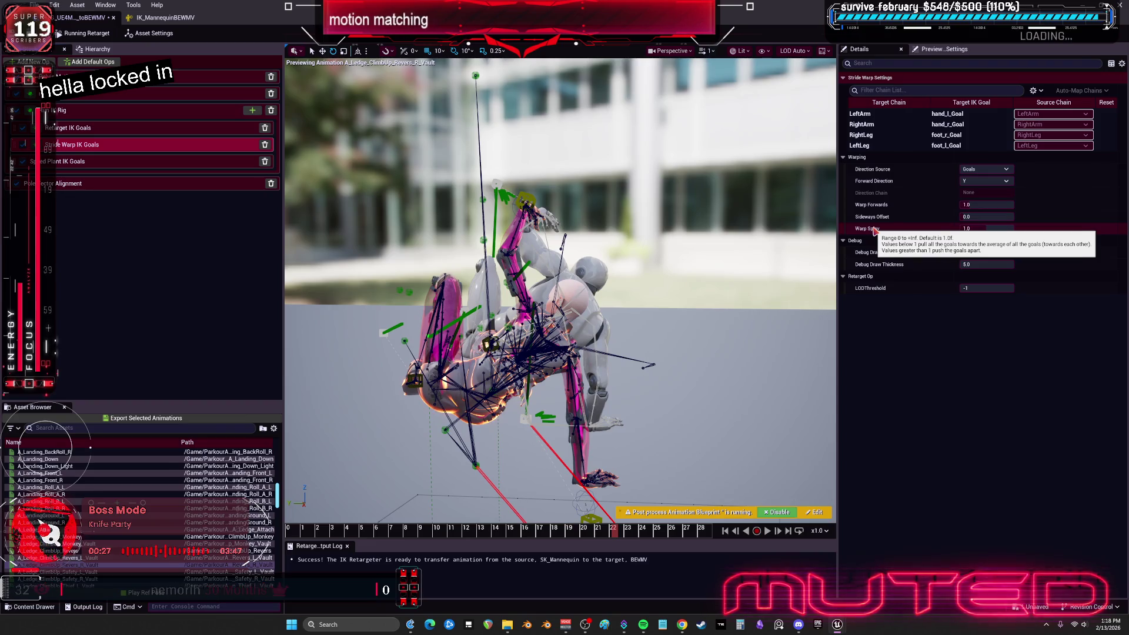
{"action": "left_click_drag", "start_coordinate": [988, 228], "coordinate": [977, 228]}
{"action": "type", "text": "0"}
{"action": "key", "text": "Return"}
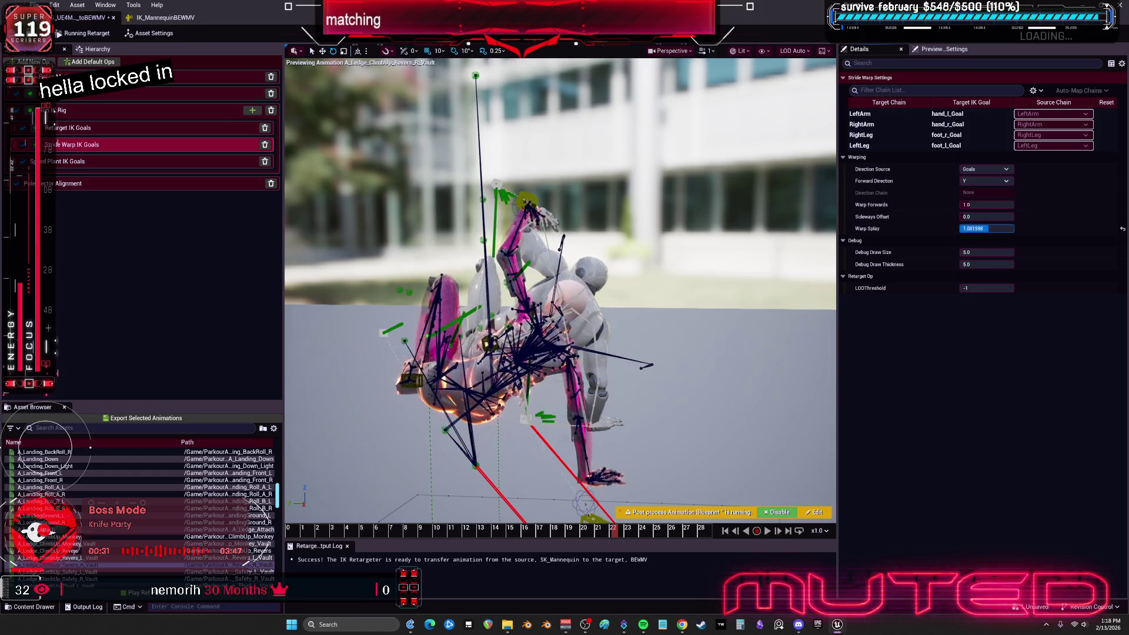
{"action": "type", "text": "2"}
{"action": "key", "text": "Return"}
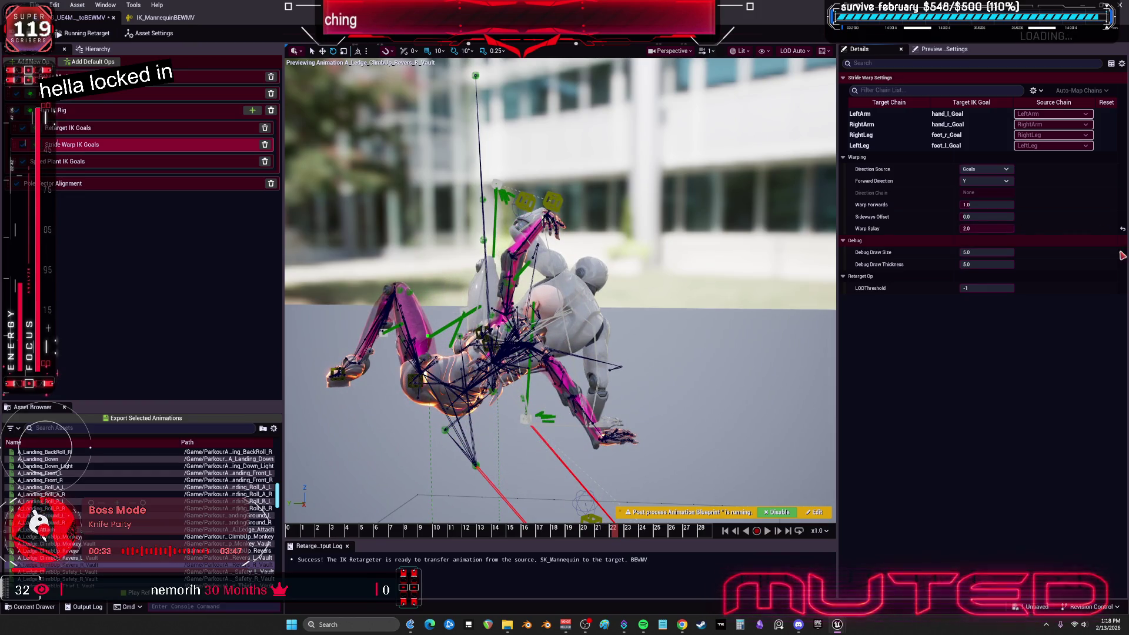
{"action": "left_click", "coordinate": [1123, 229]}
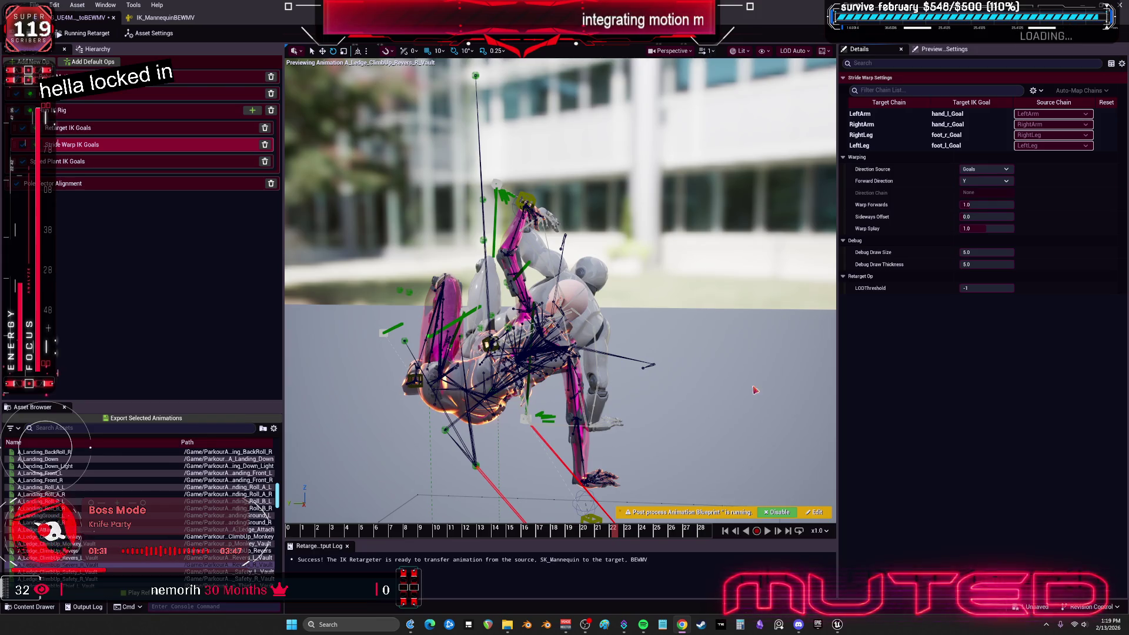
- Preview A_Landing_Down, pause it, and scrub back to its deep crouch pose
{"action": "left_click_drag", "start_coordinate": [756, 390], "coordinate": [647, 382]}
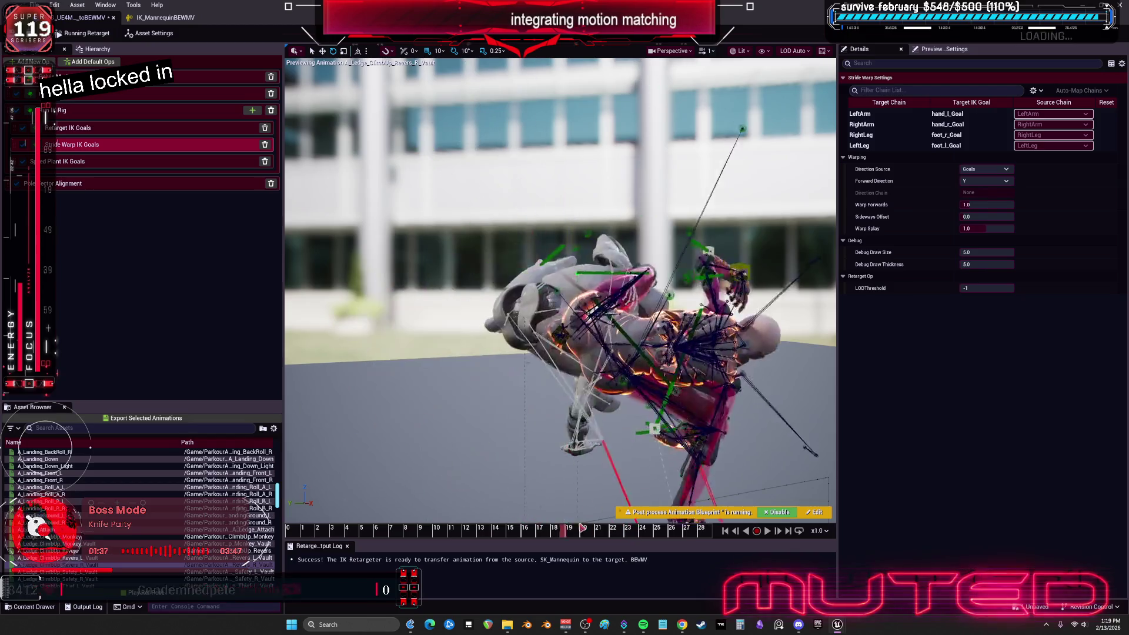
{"action": "mouse_move", "coordinate": [669, 520]}
{"action": "left_mouse_down"}
{"action": "mouse_move", "coordinate": [600, 523]}
{"action": "mouse_move", "coordinate": [612, 506]}
{"action": "mouse_move", "coordinate": [588, 500]}
{"action": "mouse_move", "coordinate": [647, 511]}
{"action": "left_mouse_up"}
{"action": "left_click_drag", "start_coordinate": [559, 294], "coordinate": [647, 301]}
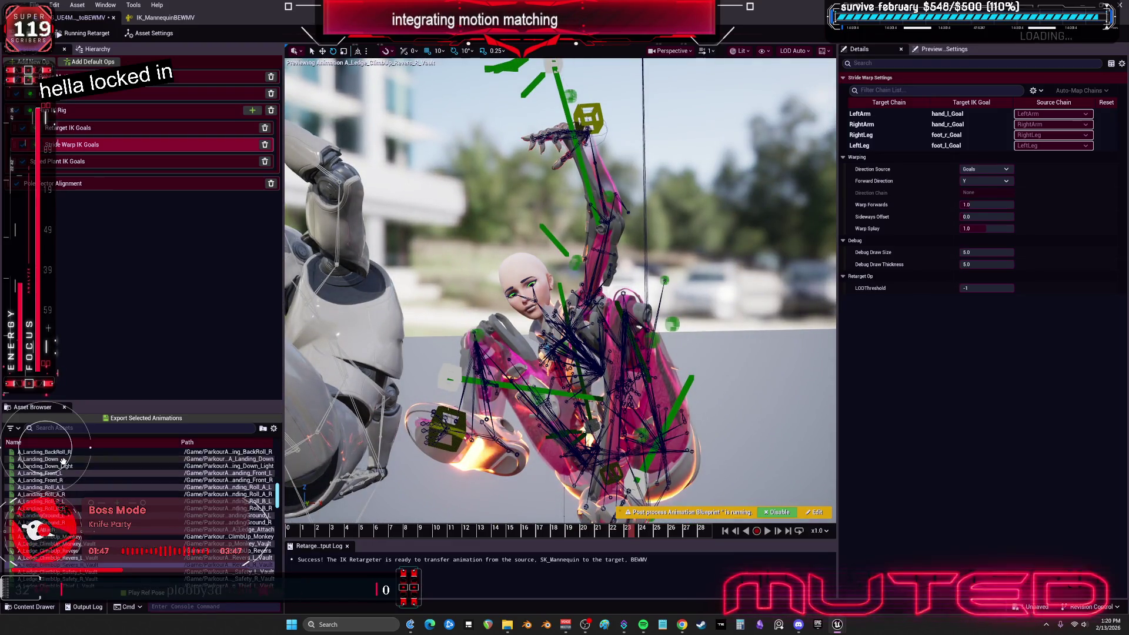
{"action": "left_click", "coordinate": [41, 459]}
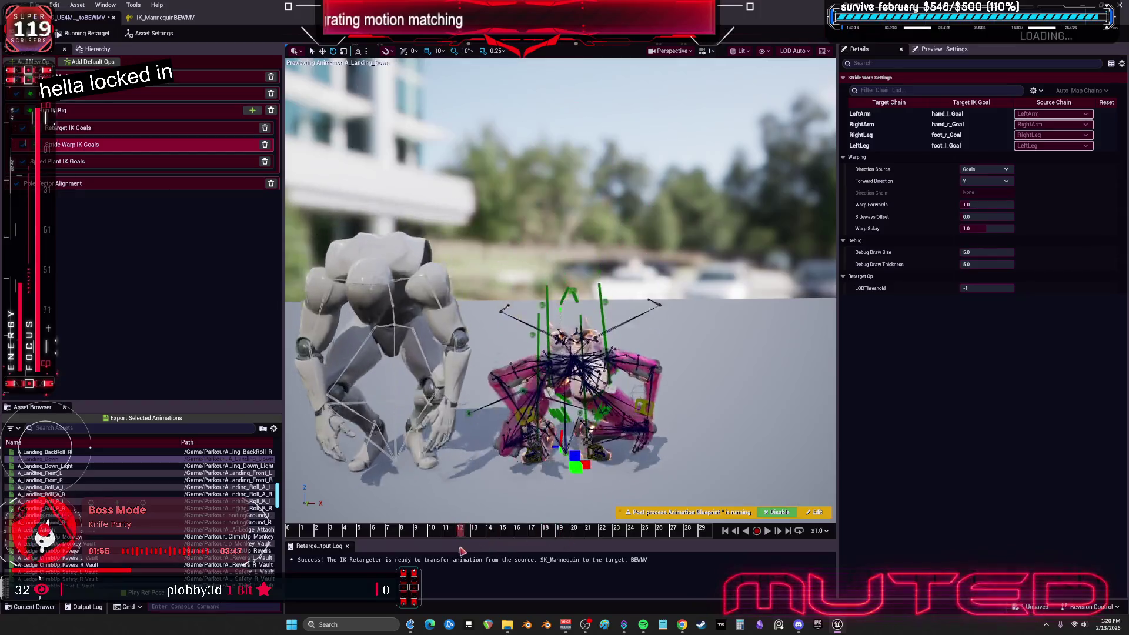
{"action": "left_click", "coordinate": [531, 533]}
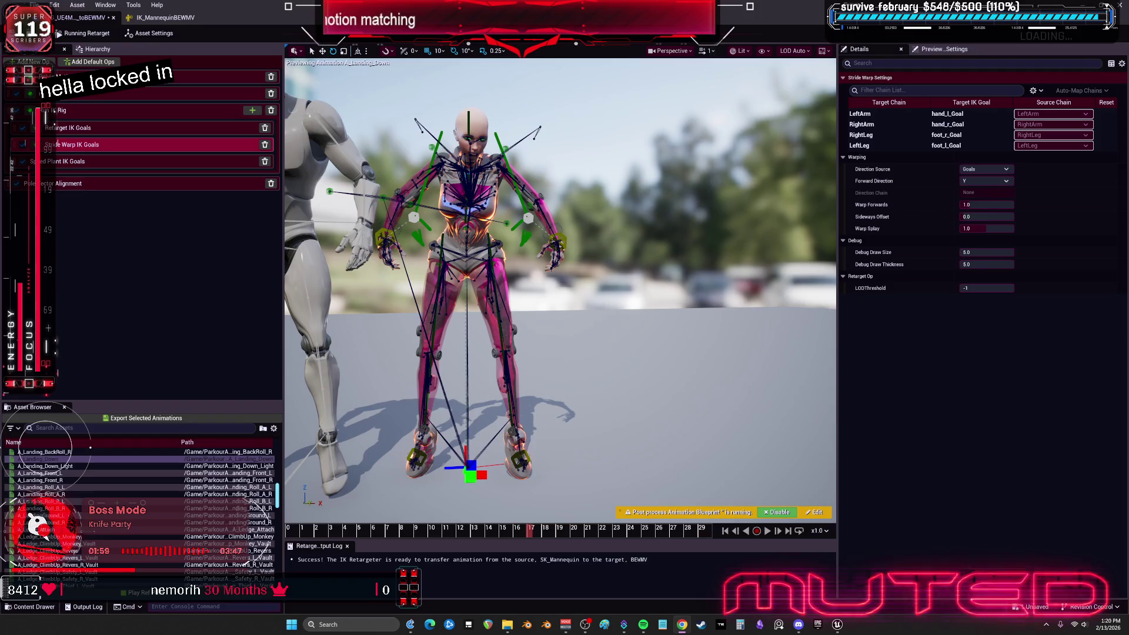
{"action": "mouse_move", "coordinate": [473, 530]}
{"action": "left_mouse_down"}
{"action": "mouse_move", "coordinate": [526, 527]}
{"action": "mouse_move", "coordinate": [482, 533]}
{"action": "left_mouse_up"}
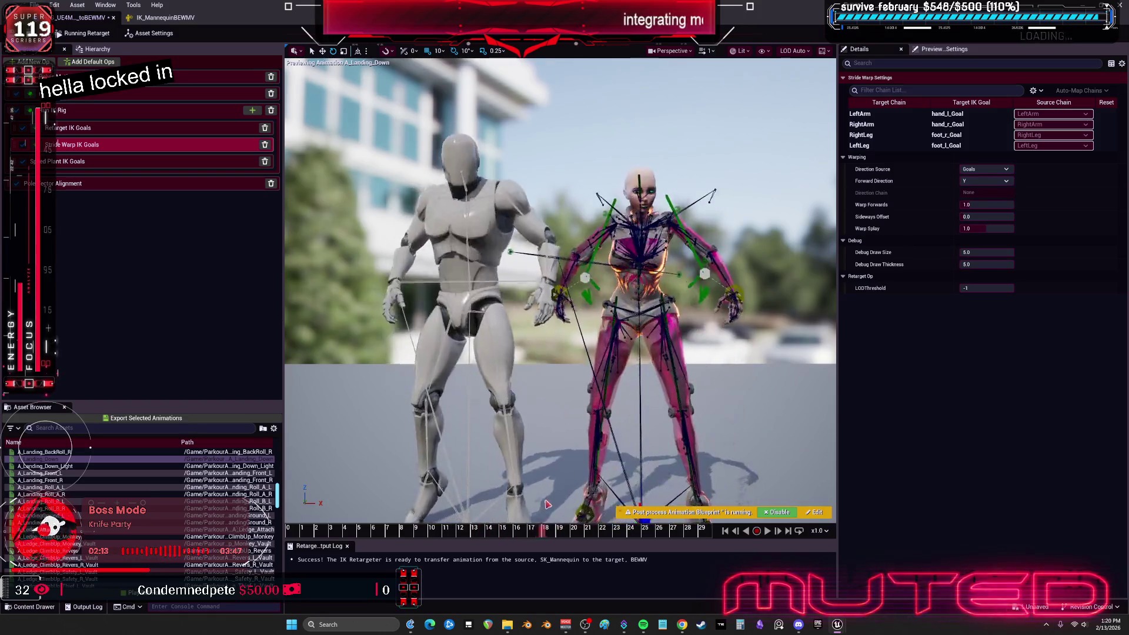
{"action": "mouse_move", "coordinate": [532, 499]}
{"action": "left_mouse_down"}
{"action": "mouse_move", "coordinate": [330, 509]}
{"action": "mouse_move", "coordinate": [478, 510]}
{"action": "left_mouse_up"}
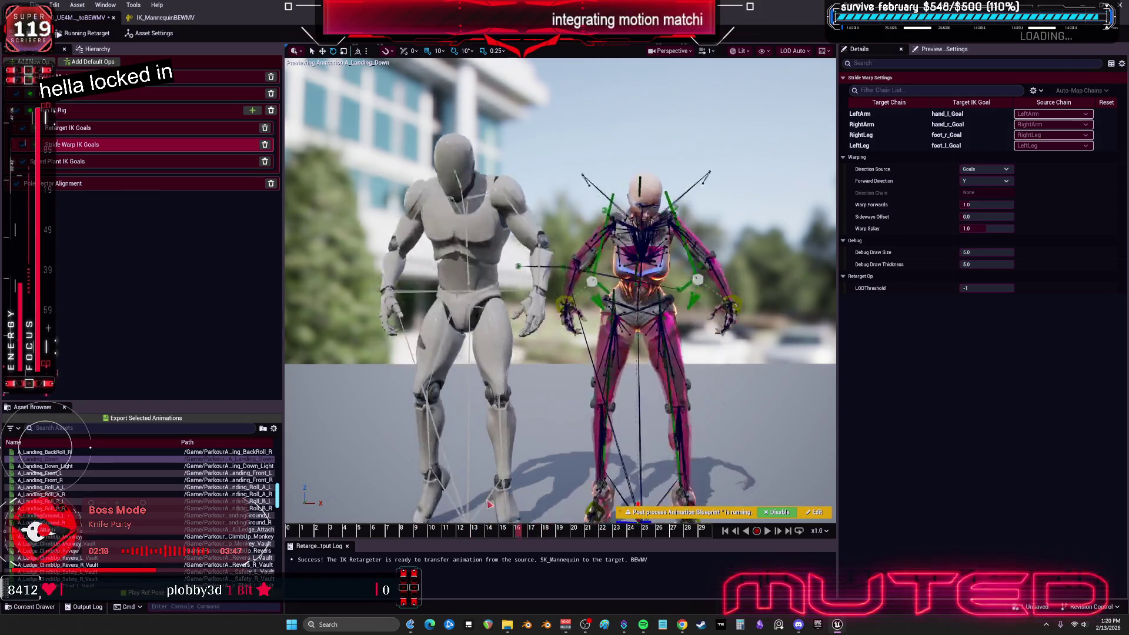
{"action": "left_click_drag", "start_coordinate": [529, 497], "coordinate": [494, 503]}
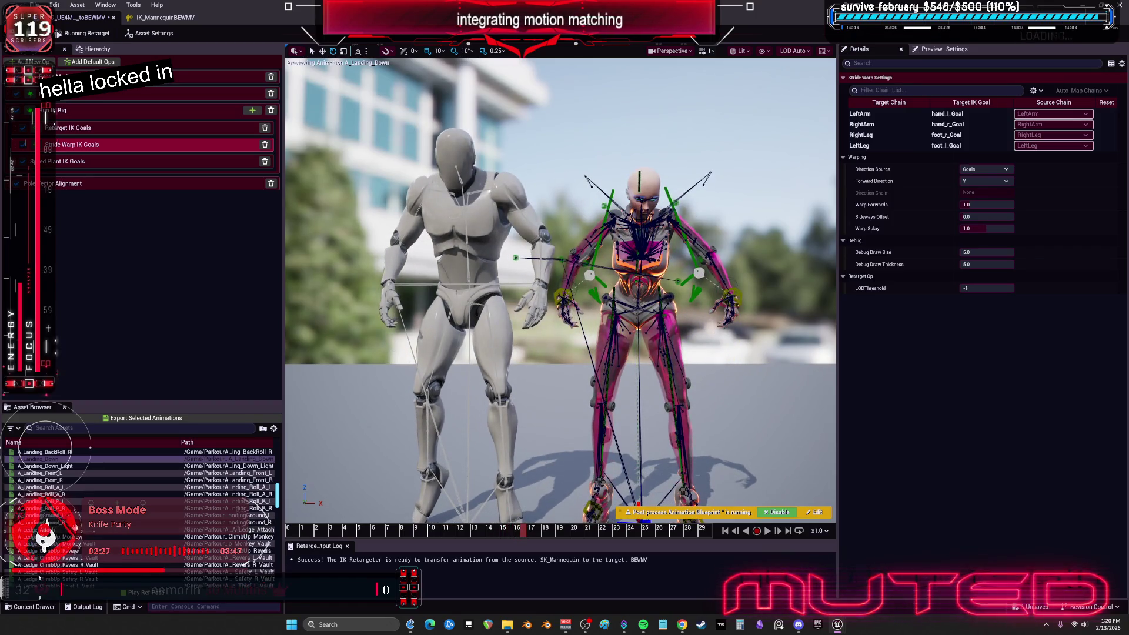
- Preview A_Ledge_Attach, the three ClimbUp variants, A_Ledge_Fall_Down and A_Ledge_Corner_Outer_L
{"action": "left_click", "coordinate": [47, 530]}
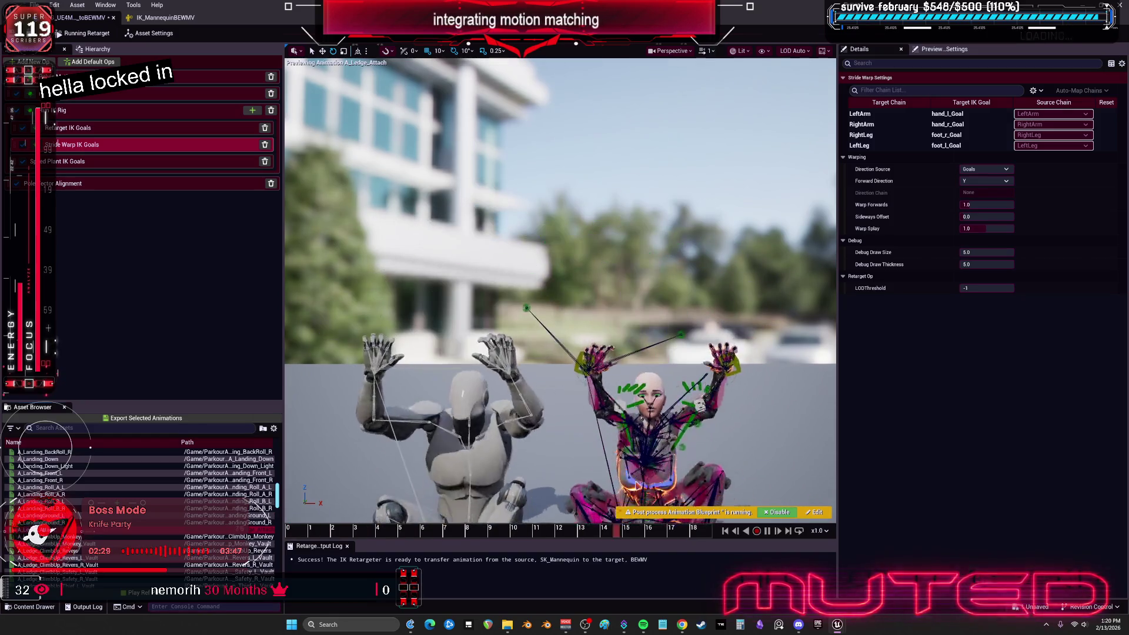
{"action": "left_click", "coordinate": [44, 536]}
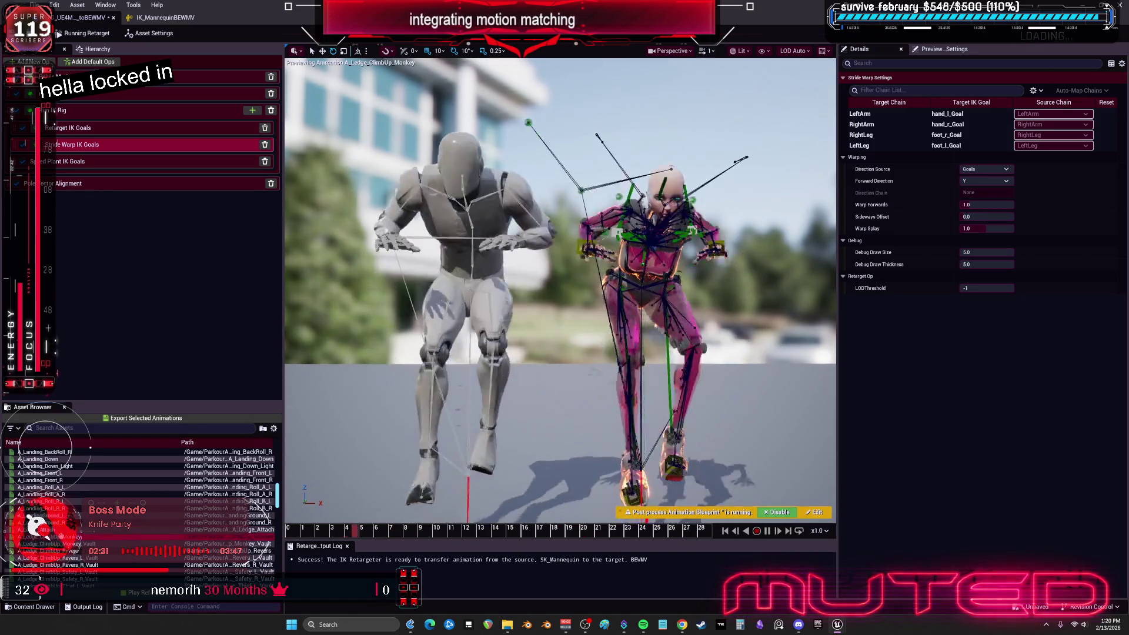
{"action": "scroll", "coordinate": [103, 530], "scroll_direction": "down", "scroll_amount": 3}
{"action": "left_click", "coordinate": [53, 494]}
{"action": "scroll", "coordinate": [88, 505], "scroll_direction": "down", "scroll_amount": 2}
{"action": "left_click", "coordinate": [53, 501]}
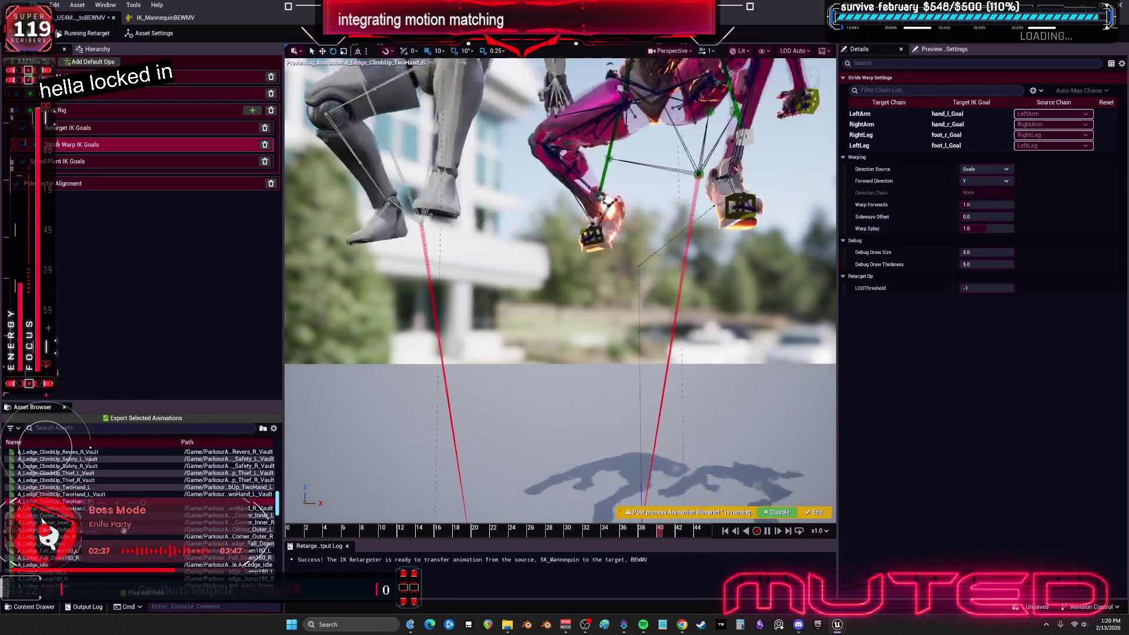
{"action": "left_click", "coordinate": [130, 543]}
{"action": "left_click", "coordinate": [77, 529]}
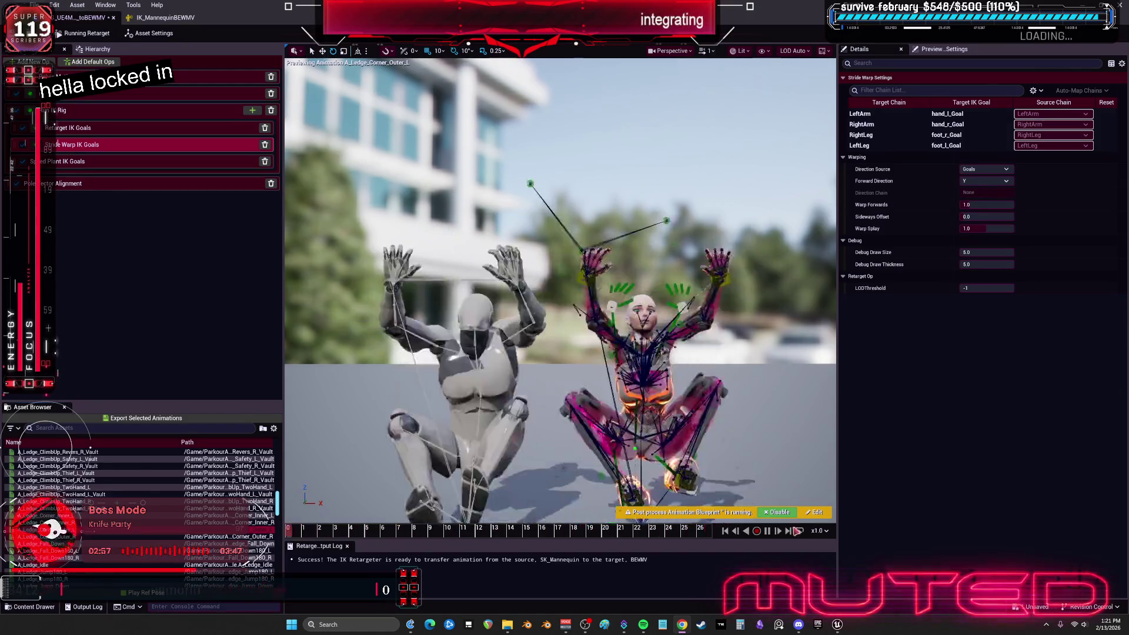
- Preview the ledge jumps: Jump180_L, Jump_L, Jump_R_Short, Jump180_R and Jump_Up
{"action": "scroll", "coordinate": [225, 451], "scroll_direction": "down", "scroll_amount": 3}
{"action": "left_click", "coordinate": [44, 516]}
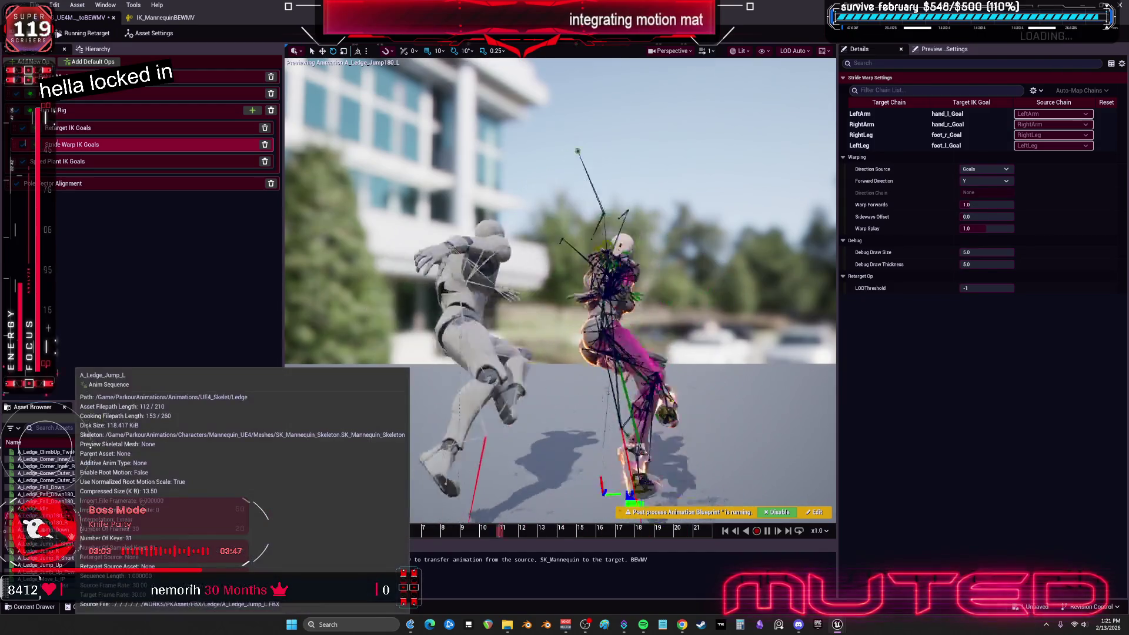
{"action": "left_click", "coordinate": [53, 537]}
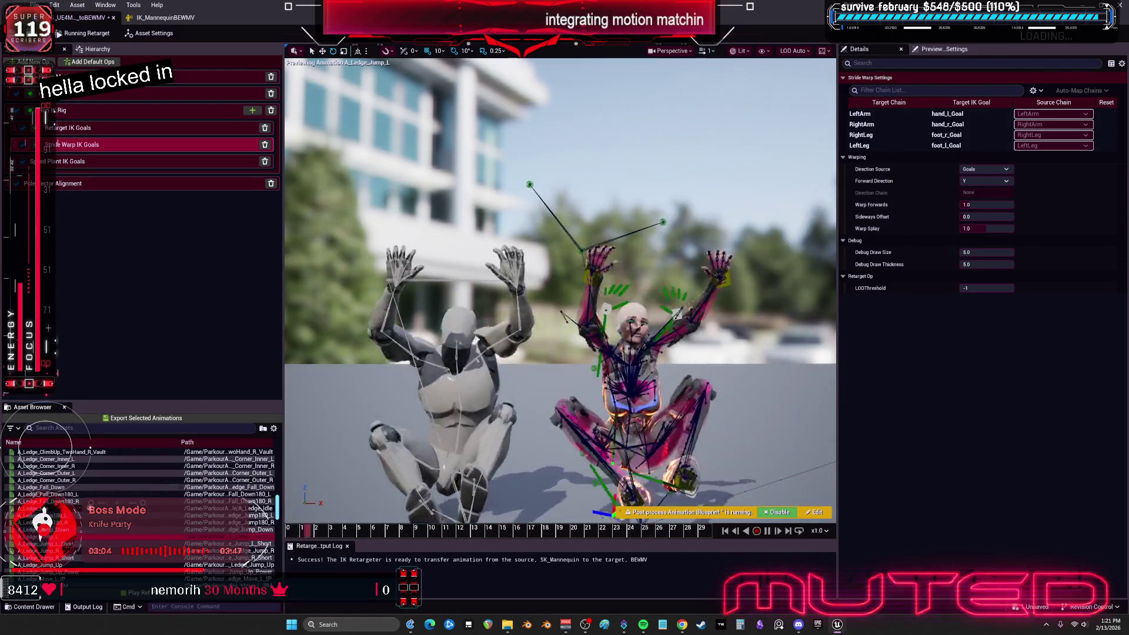
{"action": "left_click", "coordinate": [59, 558]}
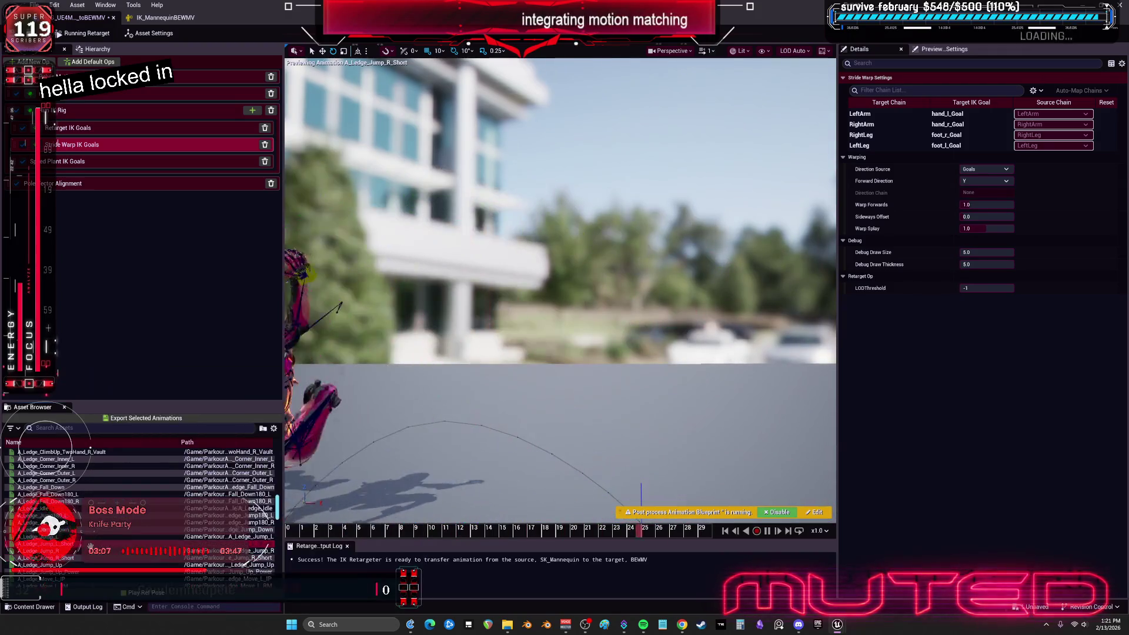
{"action": "left_click", "coordinate": [44, 522]}
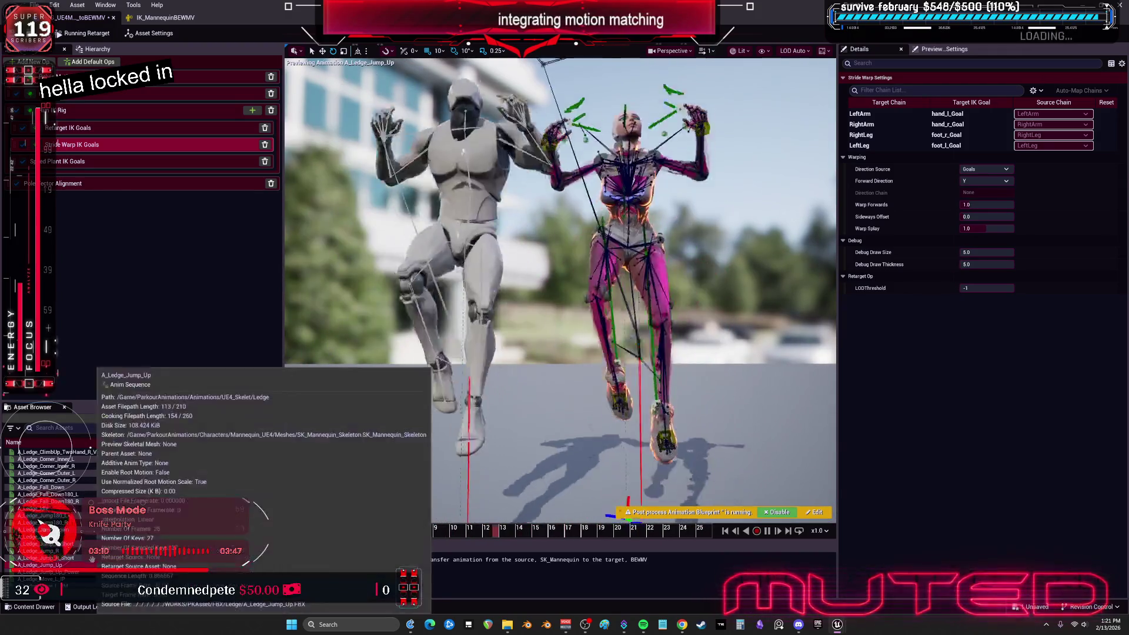
{"action": "left_click", "coordinate": [85, 565]}
- Compare A_Ledge_Move_L_IP with A_Ledge_Move_R_IP, then preview A_Ledge_Move_R_RM
{"action": "scroll", "coordinate": [83, 547], "scroll_direction": "down", "scroll_amount": 2}
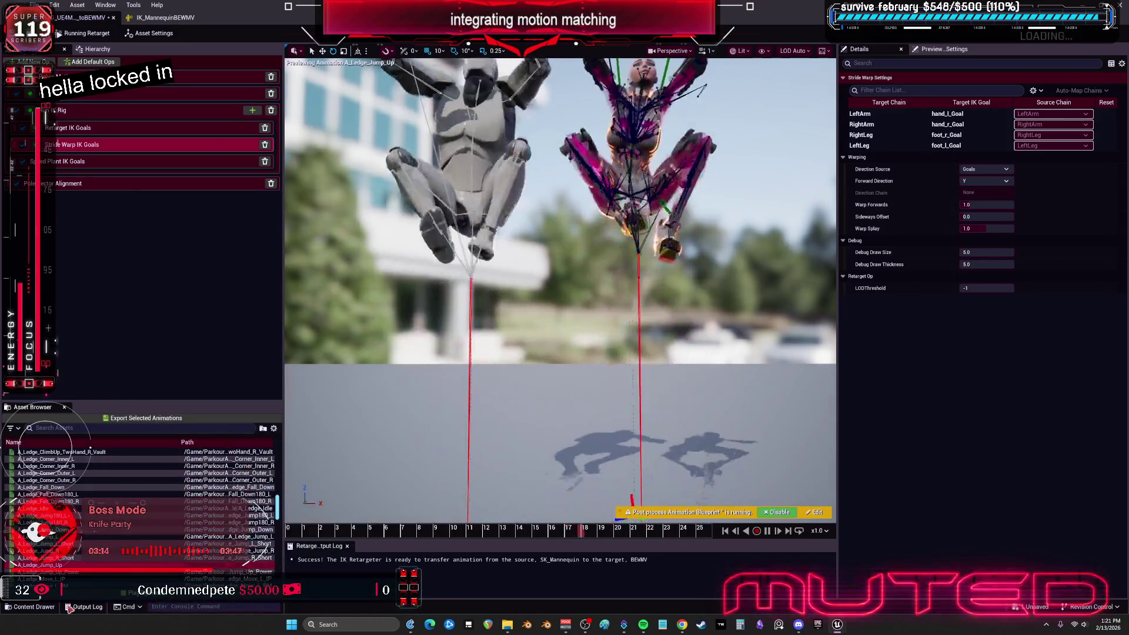
{"action": "left_click", "coordinate": [83, 549]}
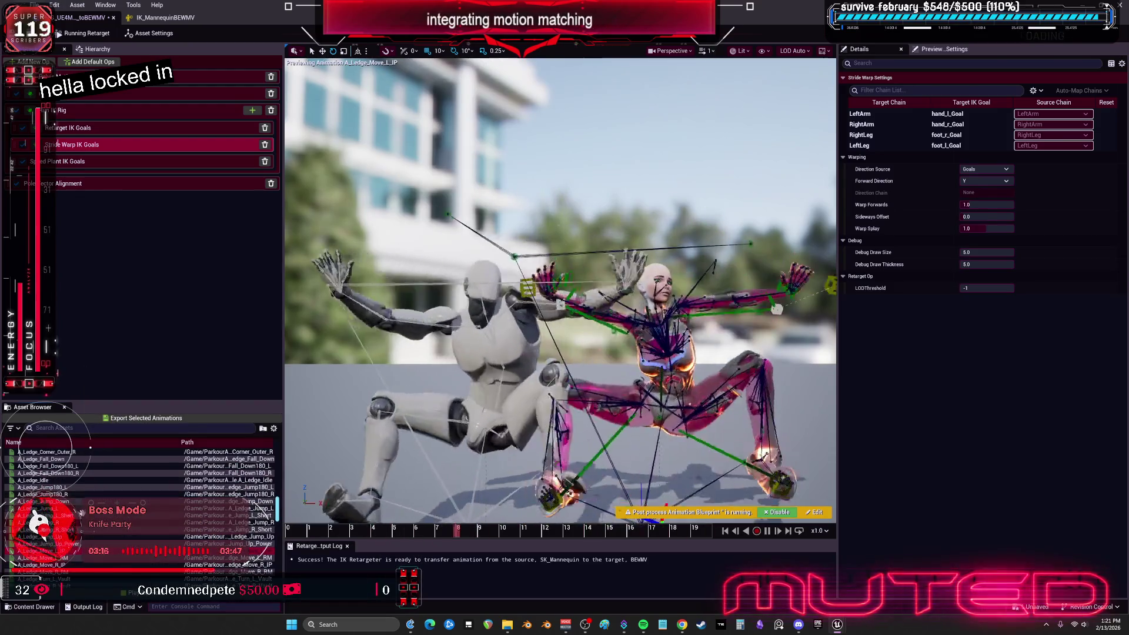
{"action": "scroll", "coordinate": [63, 547], "scroll_direction": "down", "scroll_amount": 2}
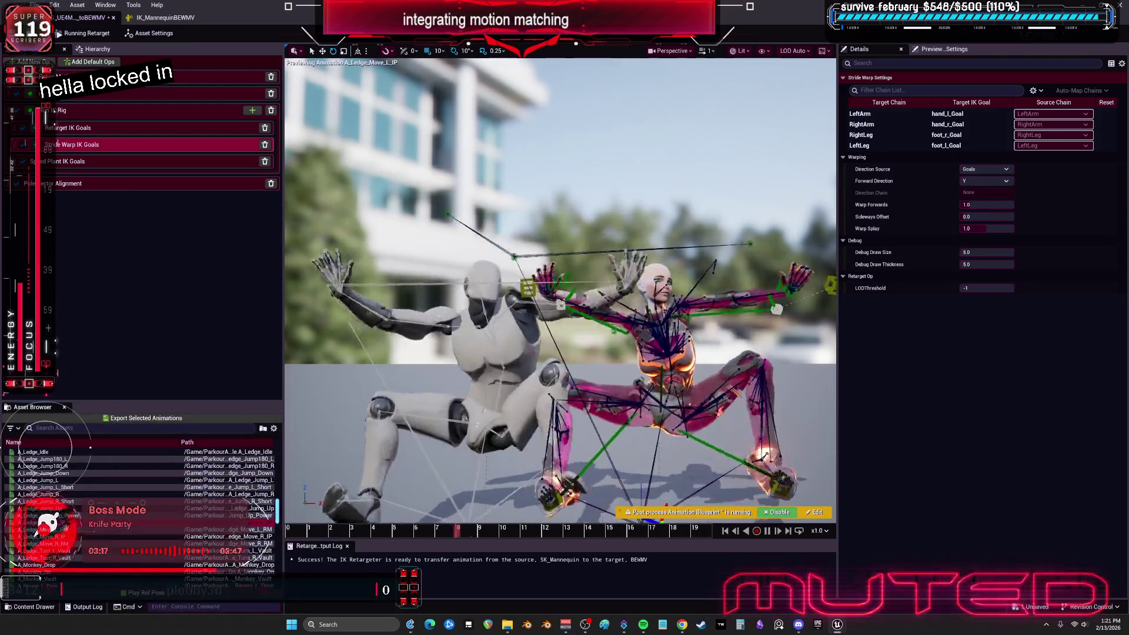
{"action": "left_click", "coordinate": [47, 536]}
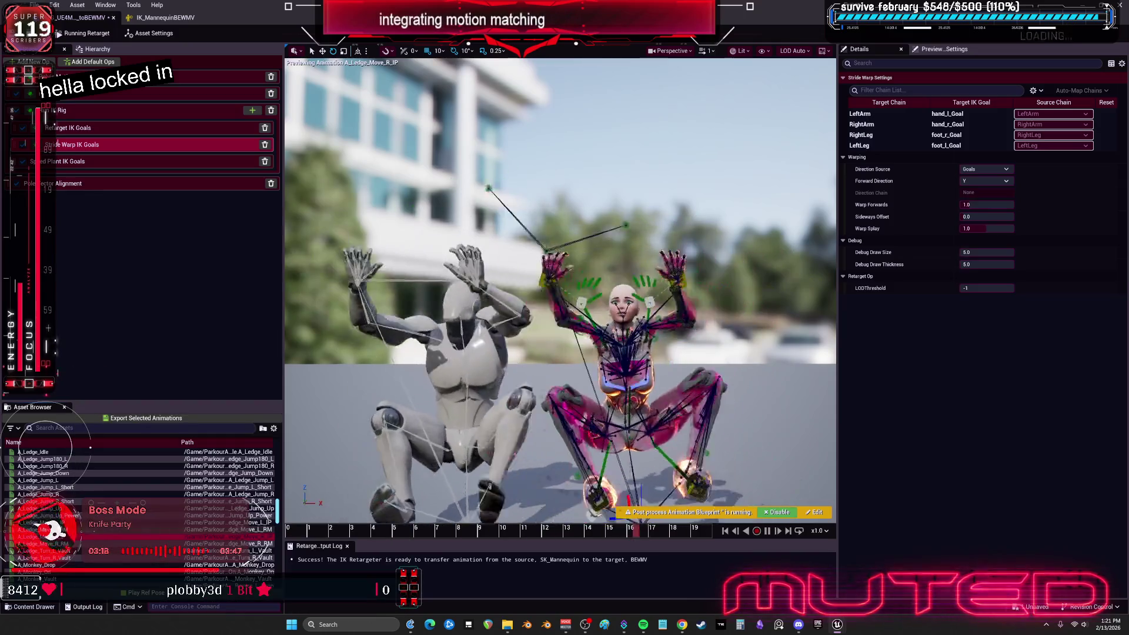
{"action": "left_click", "coordinate": [46, 530]}
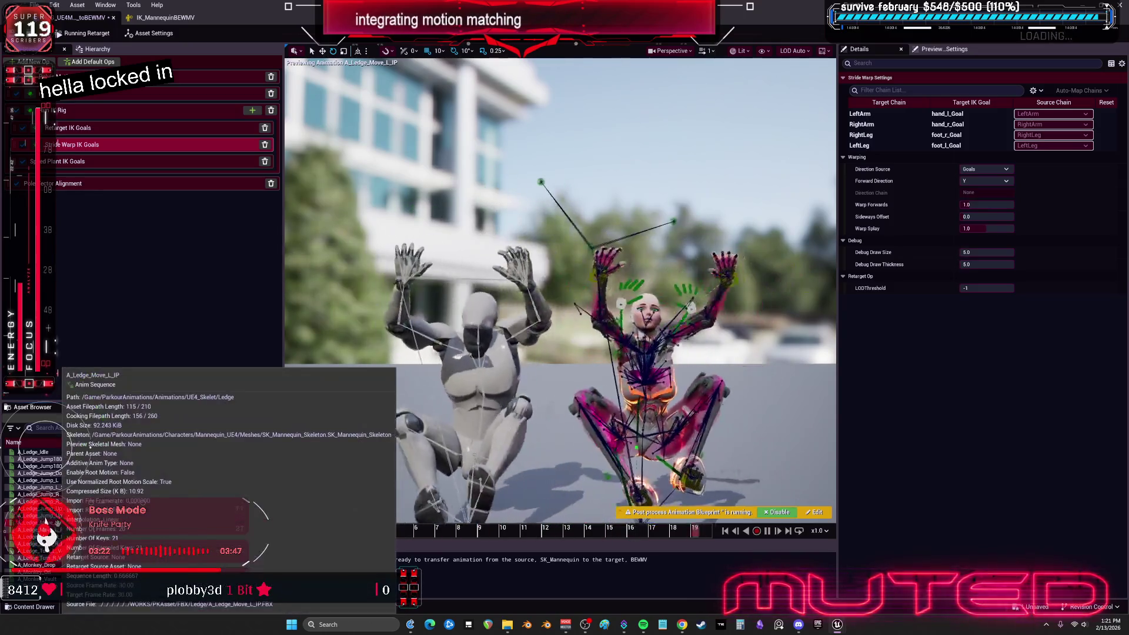
{"action": "left_click", "coordinate": [47, 536]}
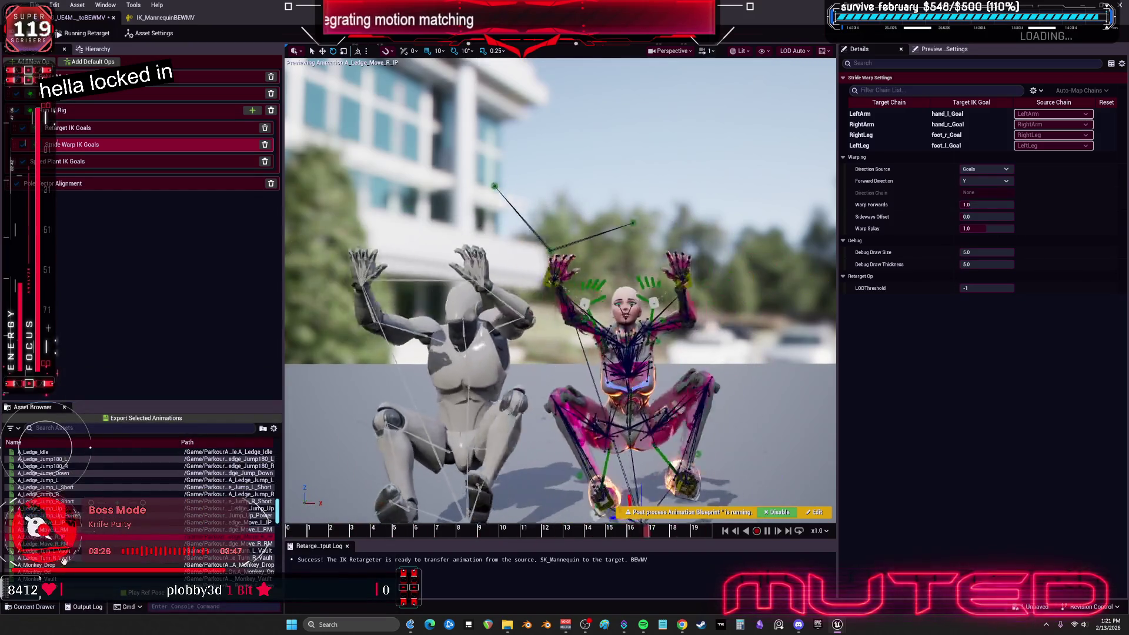
{"action": "left_click", "coordinate": [47, 543]}
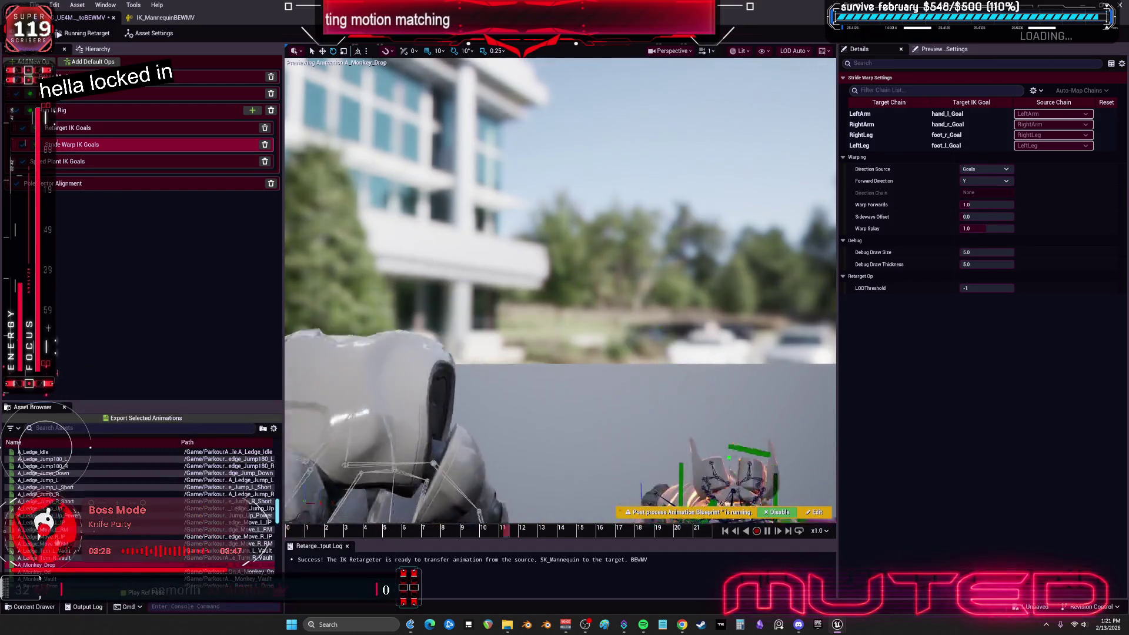
- Preview A_Monkey_Drop, A_Monkey_Vault and finally A_Roll_L_Vault
{"action": "left_click", "coordinate": [48, 565]}
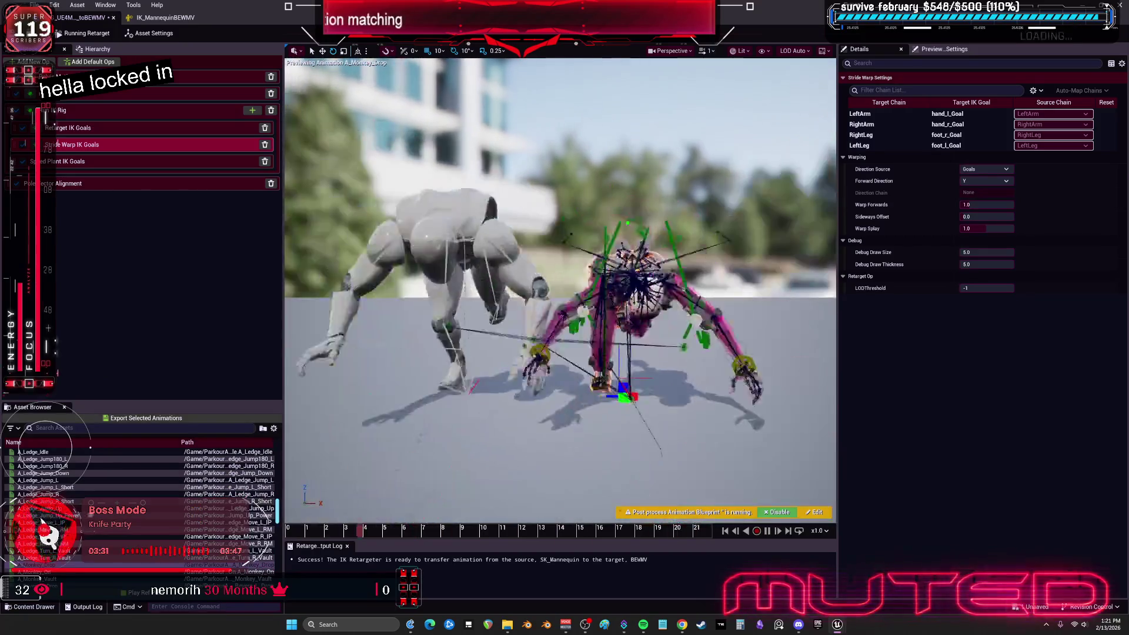
{"action": "left_click", "coordinate": [41, 579]}
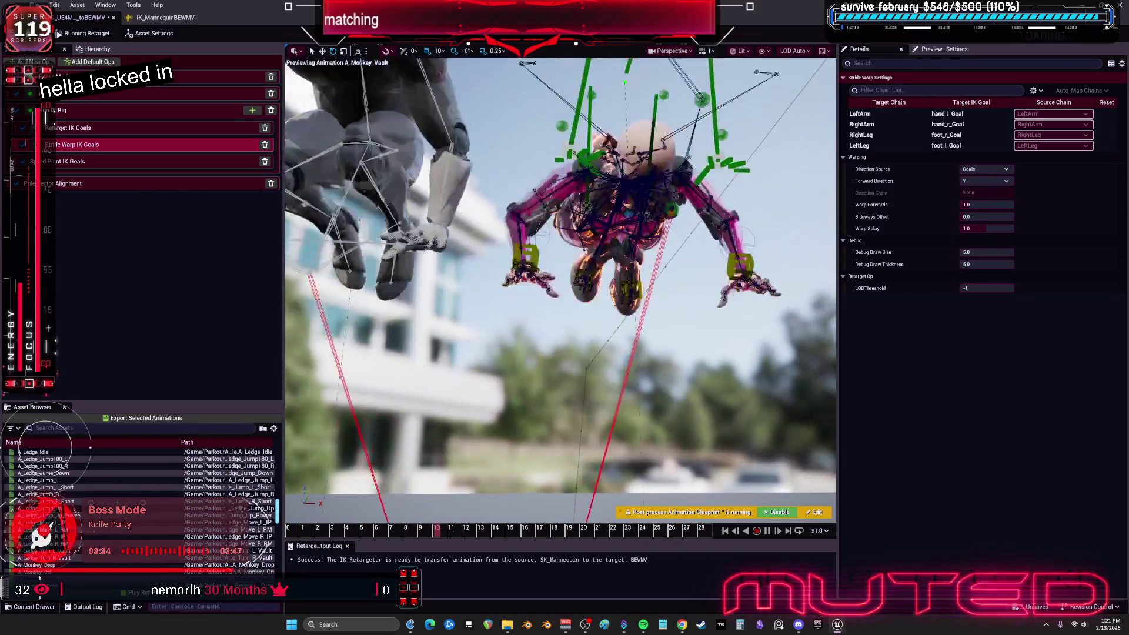
{"action": "scroll", "coordinate": [65, 551], "scroll_direction": "down", "scroll_amount": 3}
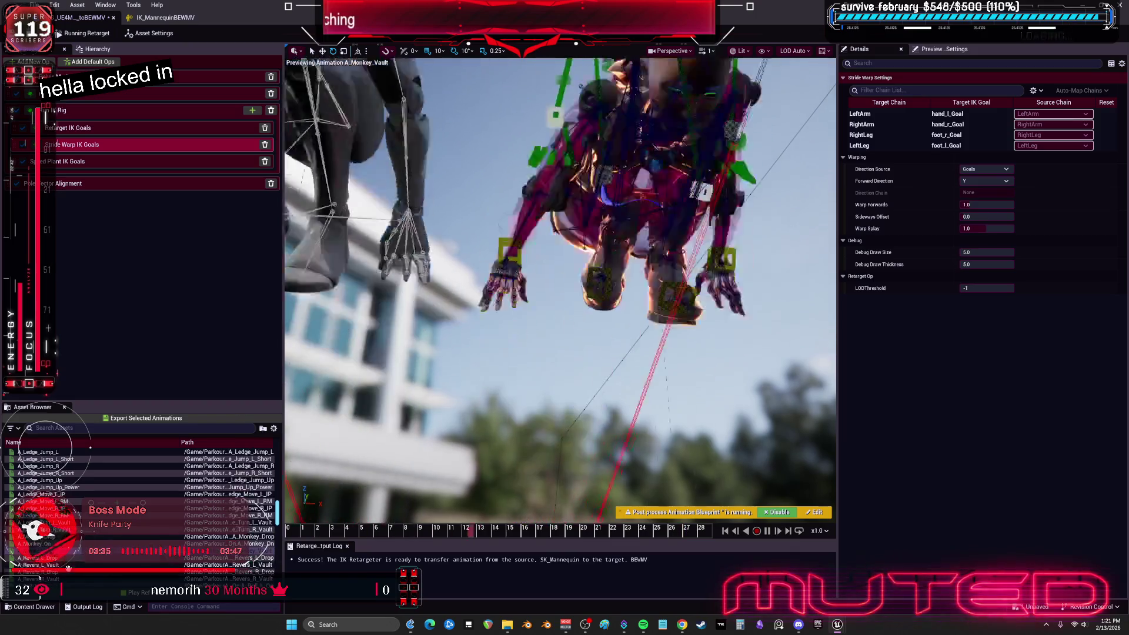
{"action": "left_click", "coordinate": [64, 551]}
{"action": "scroll", "coordinate": [65, 551], "scroll_direction": "down", "scroll_amount": 1}
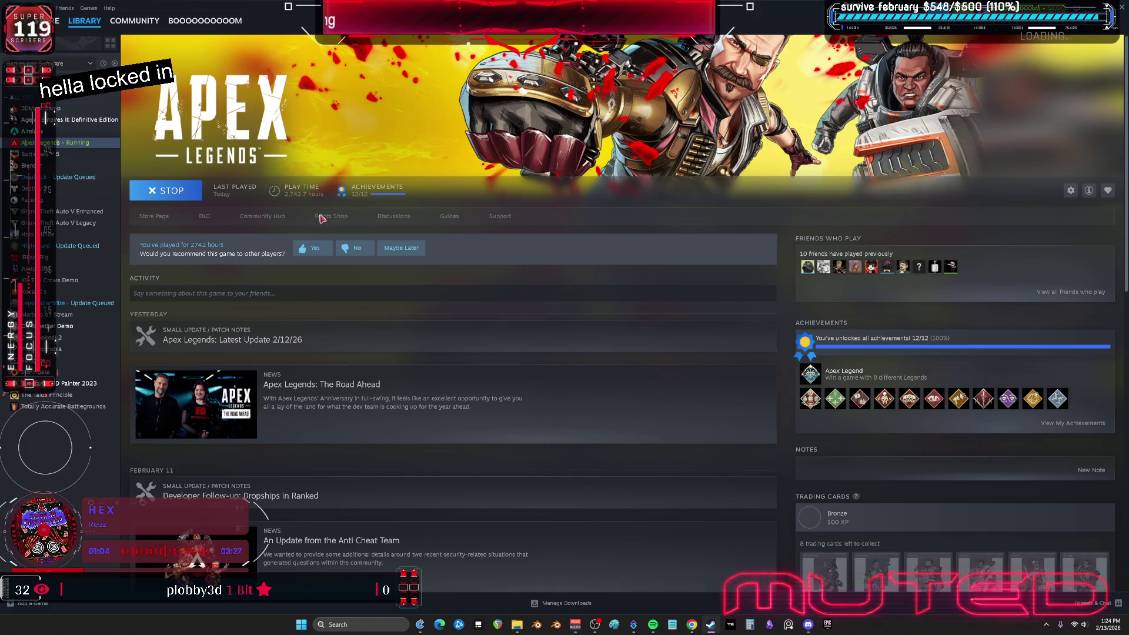
- Stop Apex Legends in Steam, confirm the exit, and launch it again
{"action": "left_click", "coordinate": [171, 191]}
{"action": "left_click", "coordinate": [568, 331]}
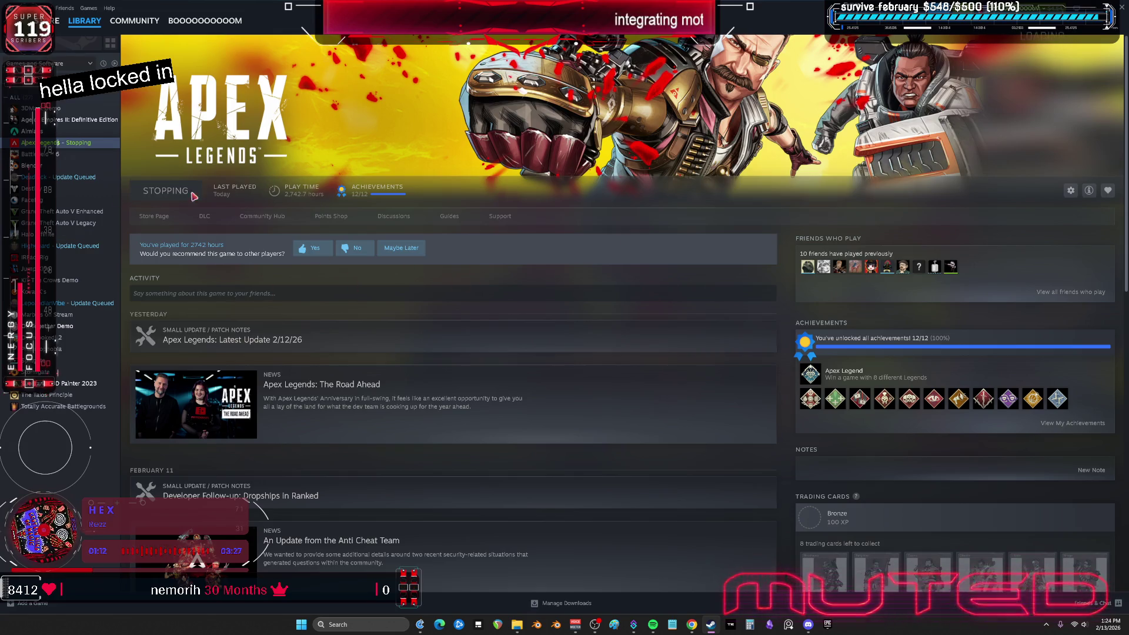
{"action": "left_click", "coordinate": [170, 191]}
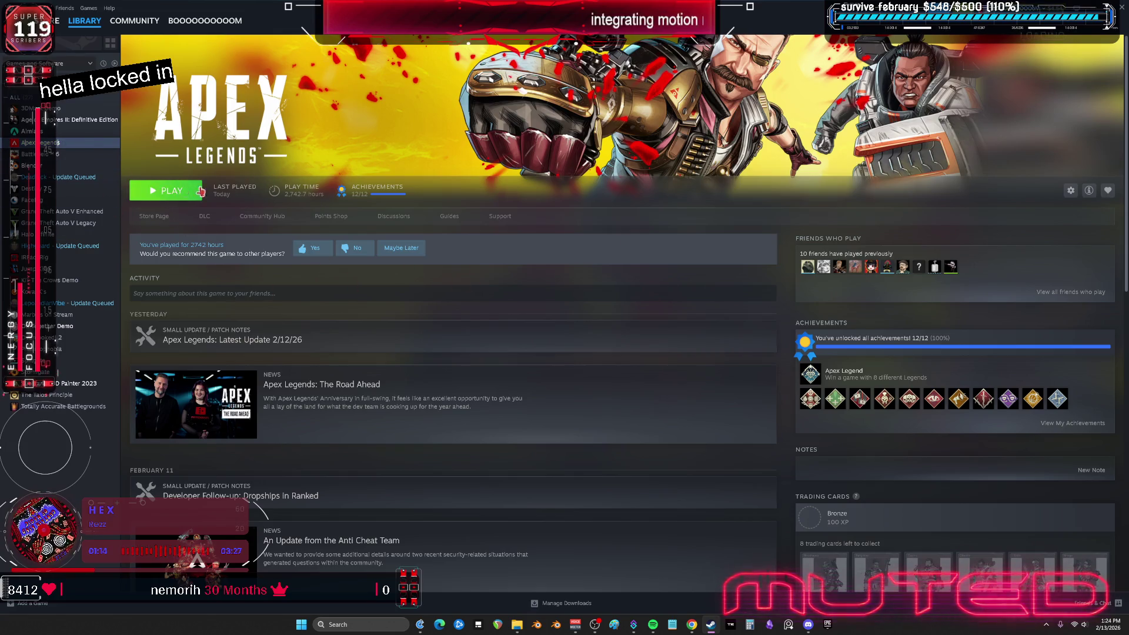